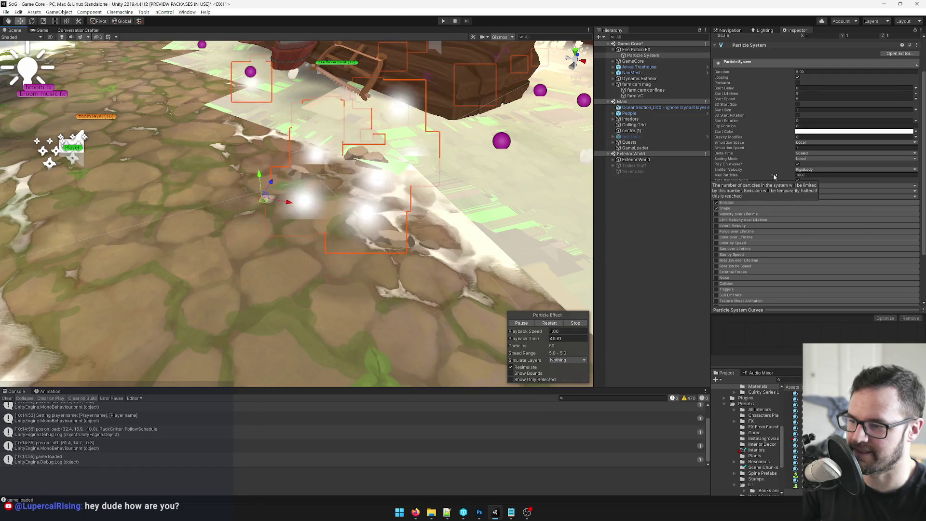
Step: Expand the particle system's Emission module in the Inspector
{"action": "left_click", "coordinate": [759, 203]}
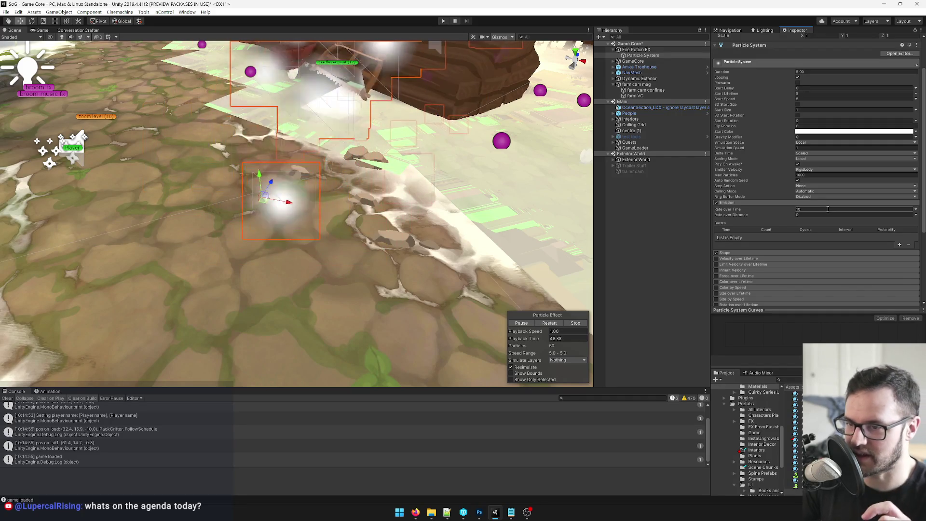
{"action": "scroll", "coordinate": [806, 235], "scroll_direction": "down", "scroll_amount": 4}
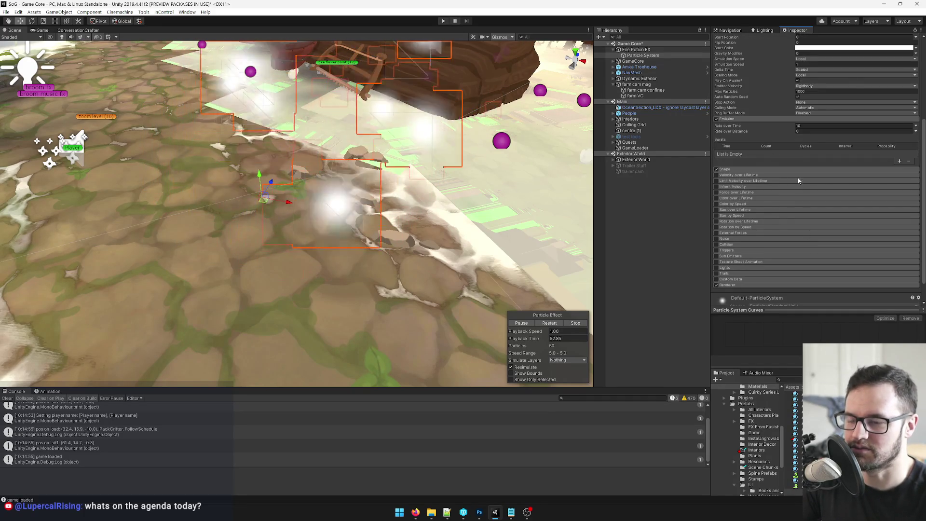
{"action": "scroll", "coordinate": [800, 181], "scroll_direction": "down", "scroll_amount": 2}
{"action": "scroll", "coordinate": [811, 232], "scroll_direction": "up", "scroll_amount": 7}
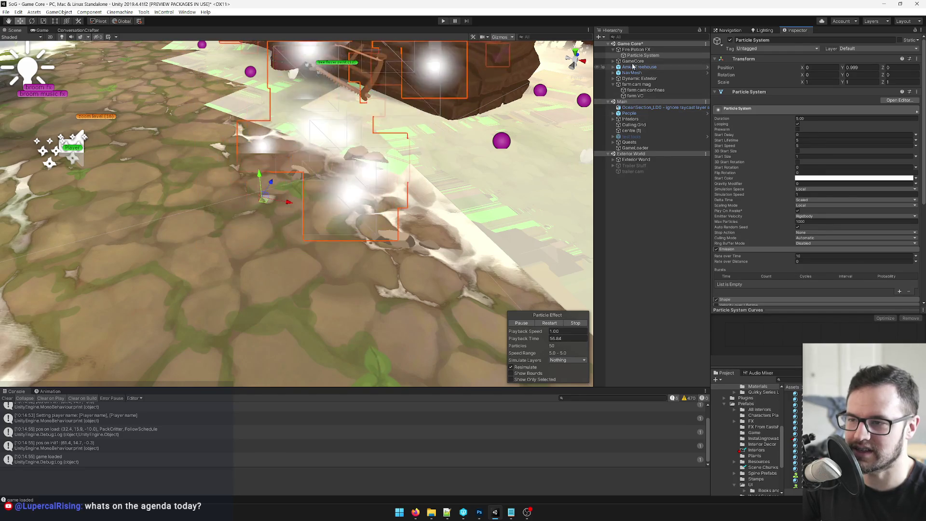
Step: Rename the particle system object to 'Ball'
{"action": "left_click", "coordinate": [783, 40]}
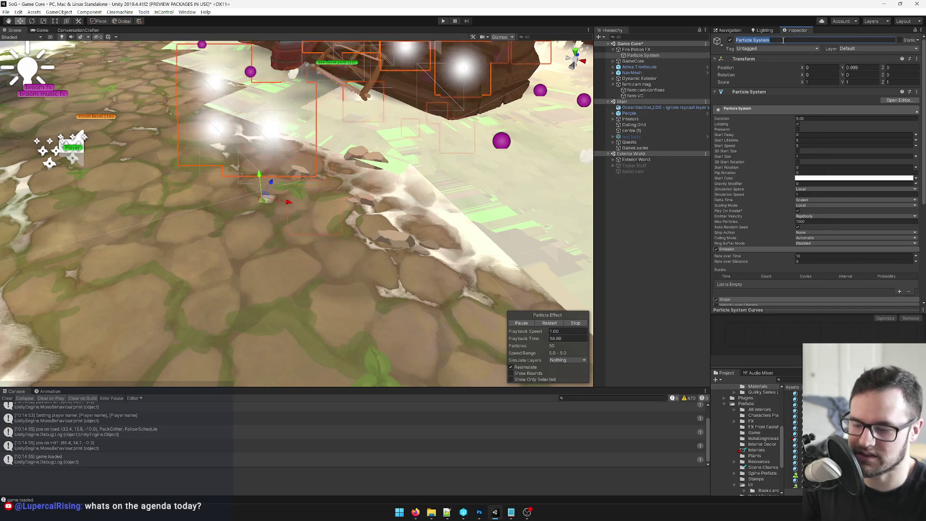
{"action": "type", "text": "Ball"}
{"action": "key", "text": "Return"}
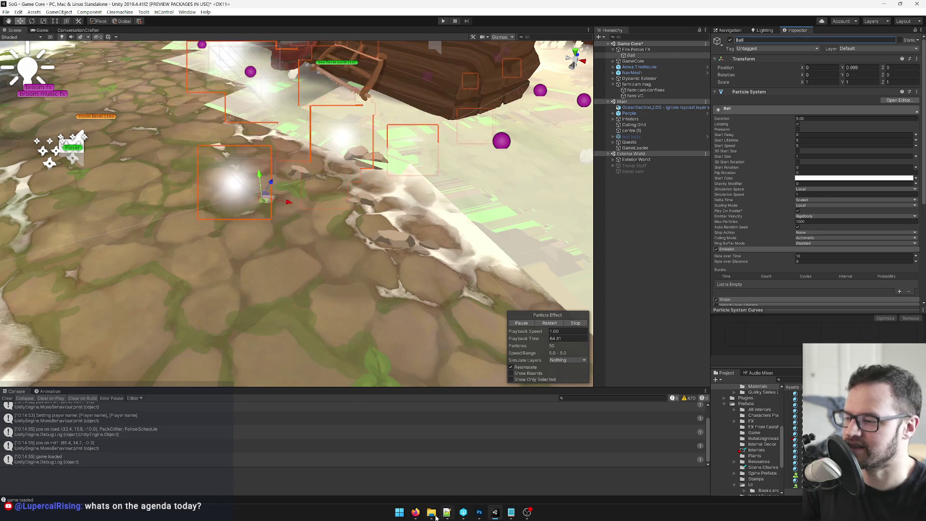
Step: Glance at the Google Docs document, then return to Unity
{"action": "mouse_move", "coordinate": [416, 513]}
{"action": "left_click", "coordinate": [371, 459]}
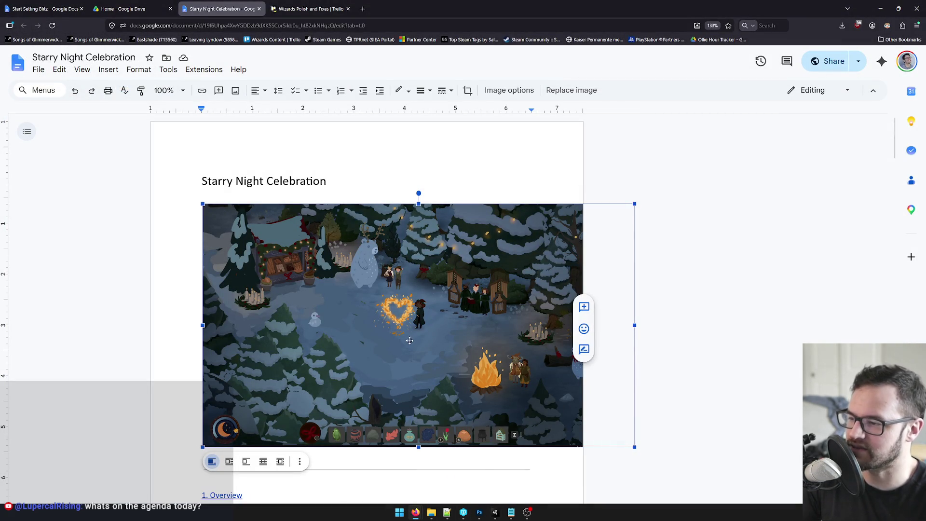
{"action": "left_click", "coordinate": [881, 8]}
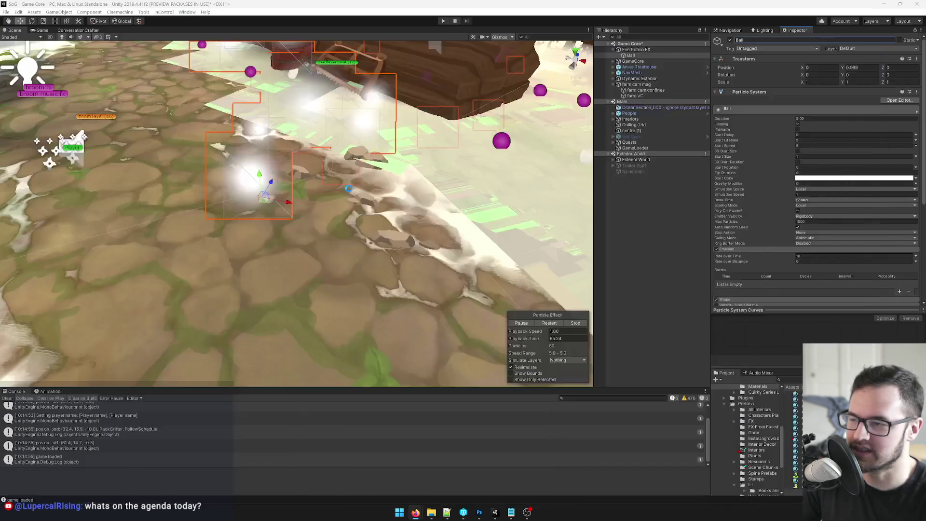
Step: Set Rate over Time to 0 and add a single burst with Count 1
{"action": "mouse_move", "coordinate": [470, 145]}
{"action": "left_mouse_down"}
{"action": "mouse_move", "coordinate": [371, 234]}
{"action": "mouse_move", "coordinate": [340, 227]}
{"action": "left_mouse_up"}
{"action": "scroll", "coordinate": [799, 175], "scroll_direction": "down", "scroll_amount": 3}
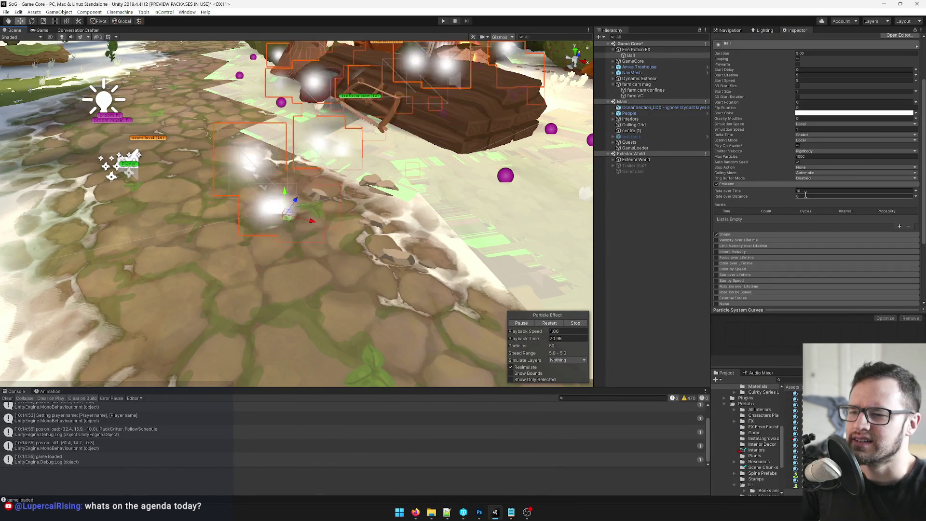
{"action": "left_click", "coordinate": [797, 192]}
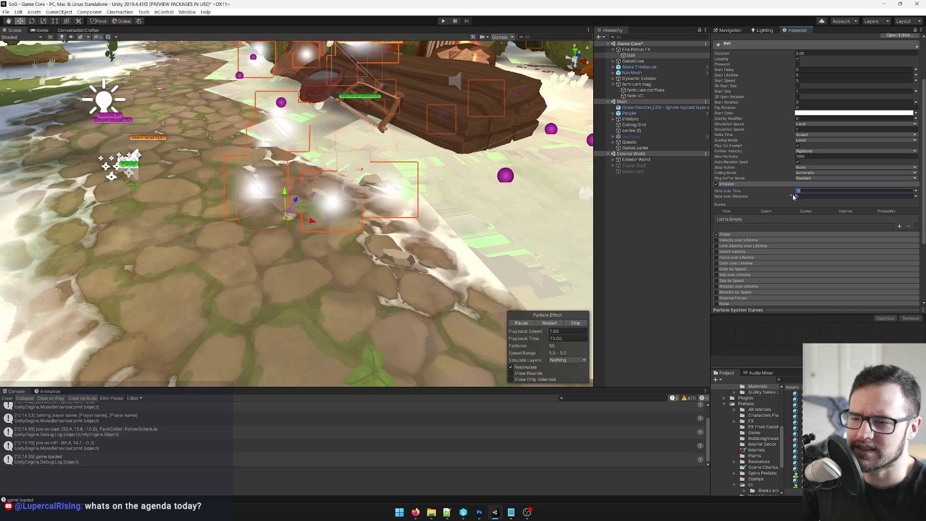
{"action": "left_click", "coordinate": [899, 226]}
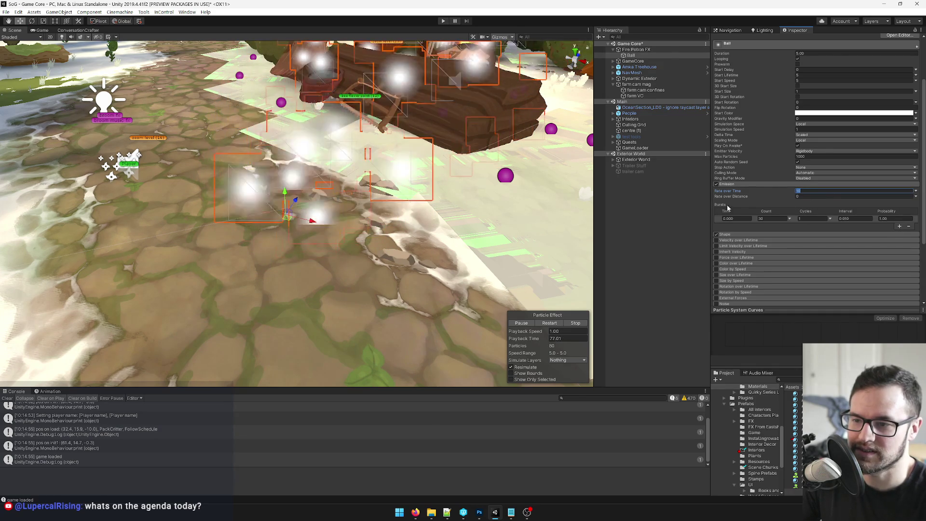
{"action": "type", "text": "0"}
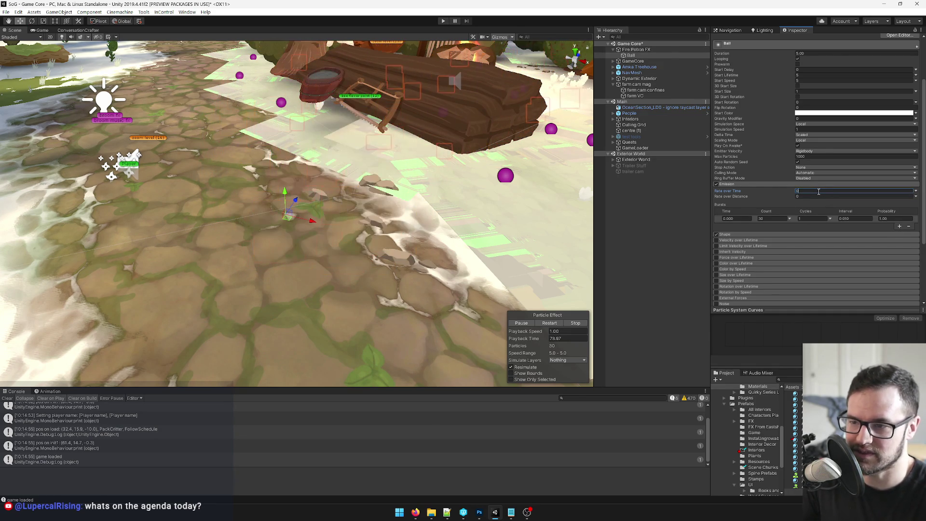
{"action": "left_click", "coordinate": [770, 218]}
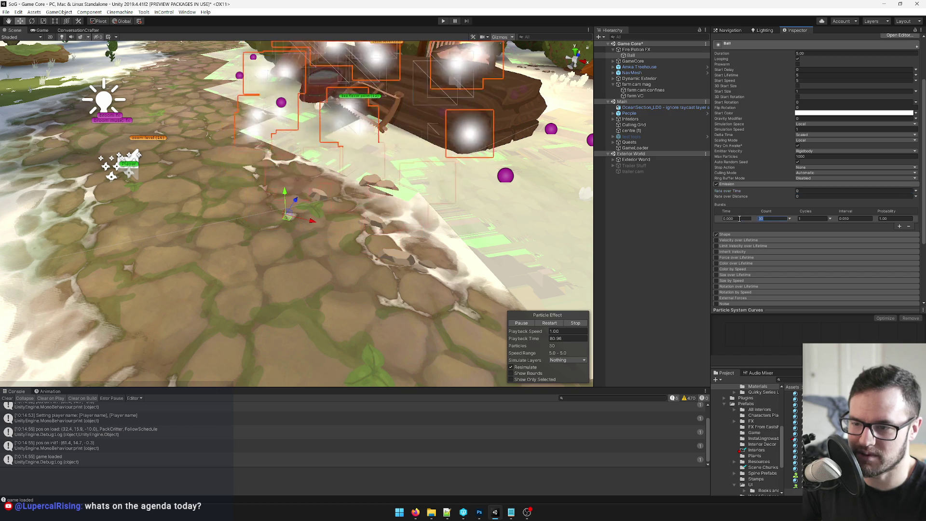
{"action": "type", "text": "1"}
{"action": "left_click", "coordinate": [740, 218]}
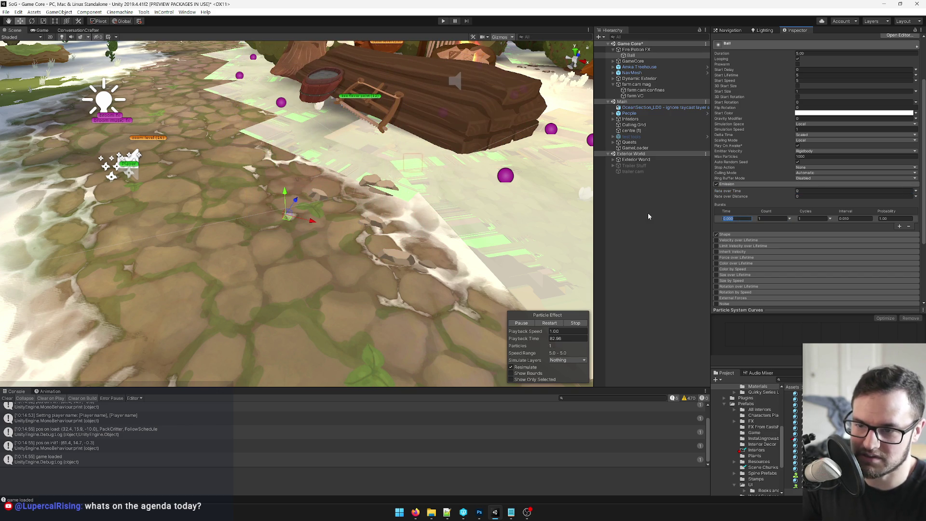
{"action": "key", "text": "Tab"}
{"action": "key", "text": "Tab"}
{"action": "key", "text": "Tab"}
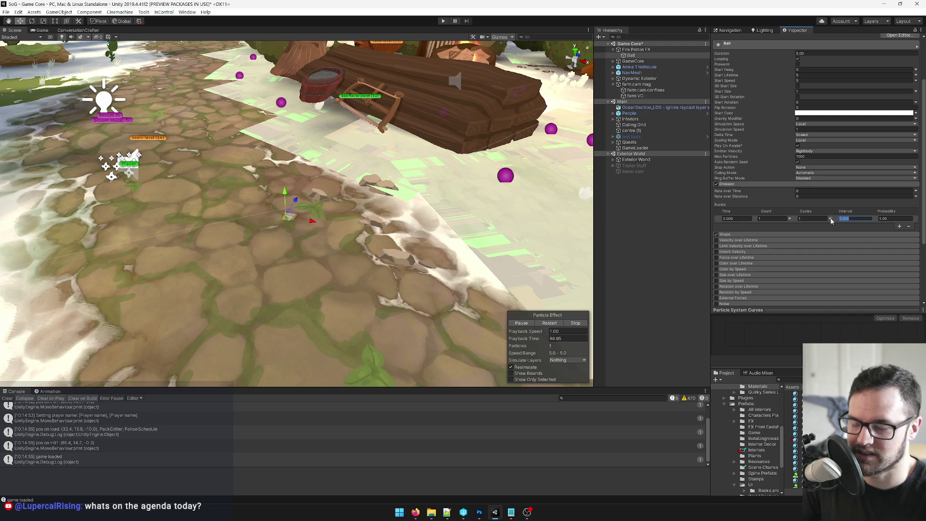
{"action": "scroll", "coordinate": [772, 241], "scroll_direction": "up", "scroll_amount": 3}
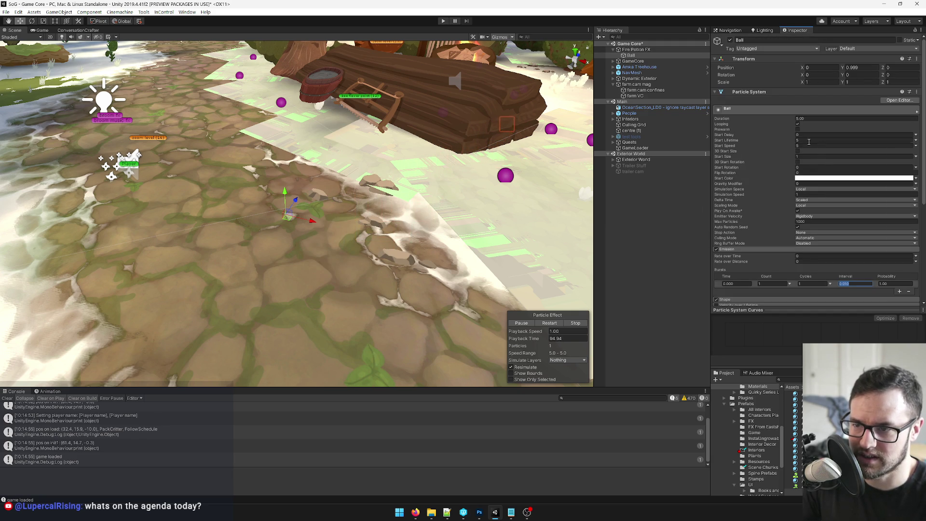
Step: Set Start Speed to 0, then edit the Duration and Start Lifetime fields
{"action": "left_click", "coordinate": [807, 146]}
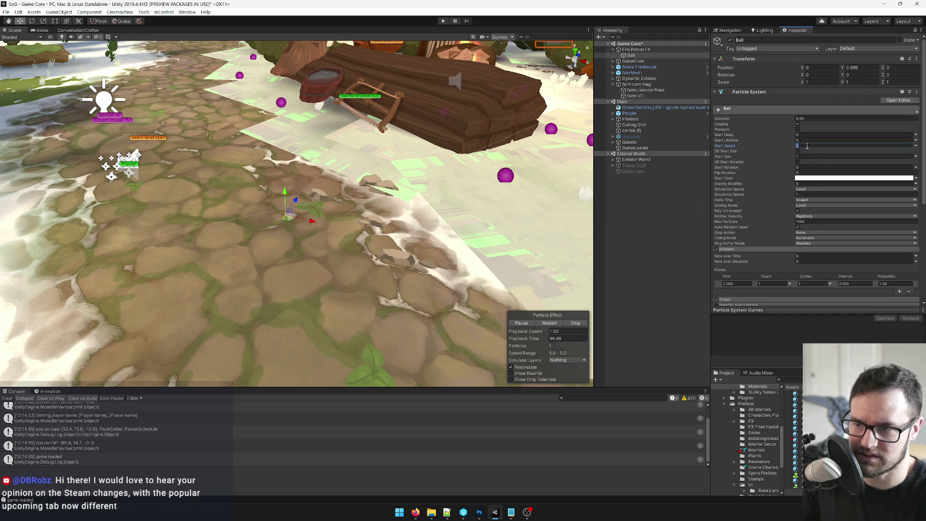
{"action": "type", "text": "0"}
{"action": "left_click", "coordinate": [812, 118]}
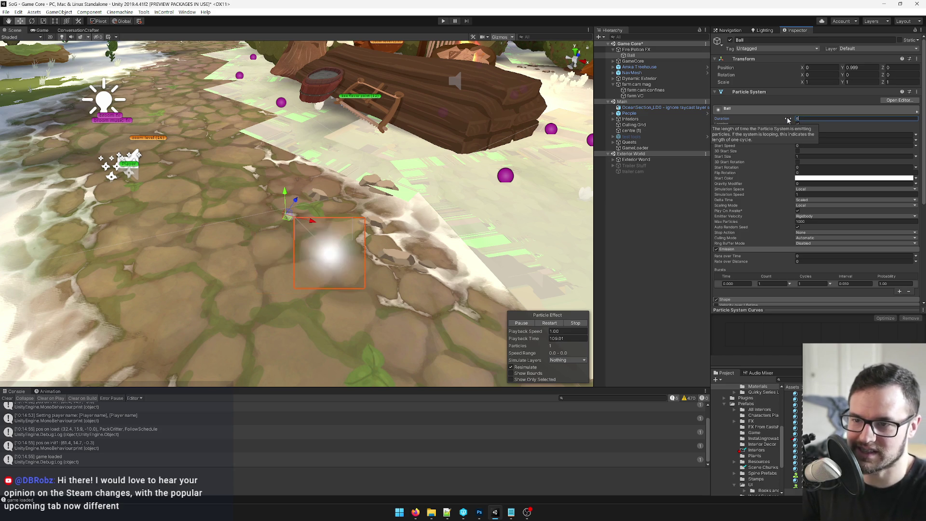
{"action": "left_click", "coordinate": [804, 141]}
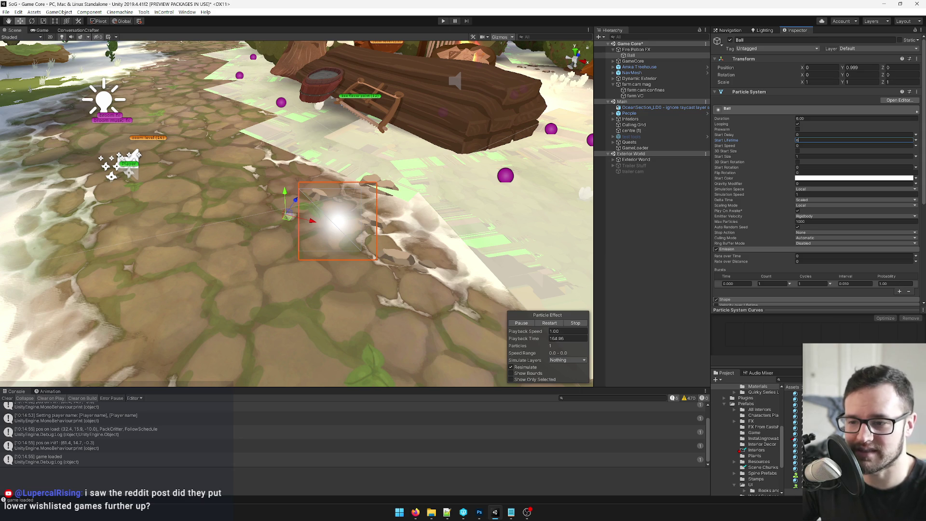
{"action": "scroll", "coordinate": [794, 204], "scroll_direction": "down", "scroll_amount": 3}
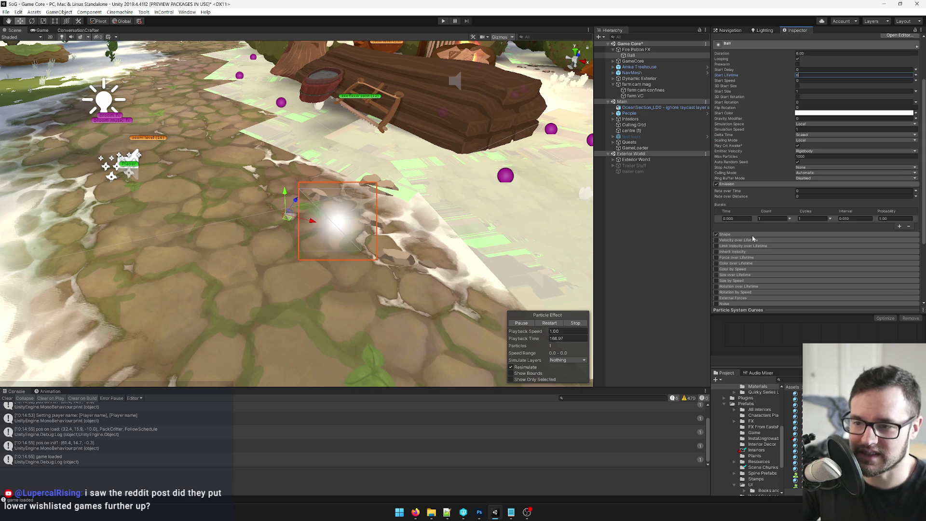
Step: Change the emitter Shape from Cone to Sphere with radius 0.1
{"action": "scroll", "coordinate": [735, 230], "scroll_direction": "down", "scroll_amount": 1}
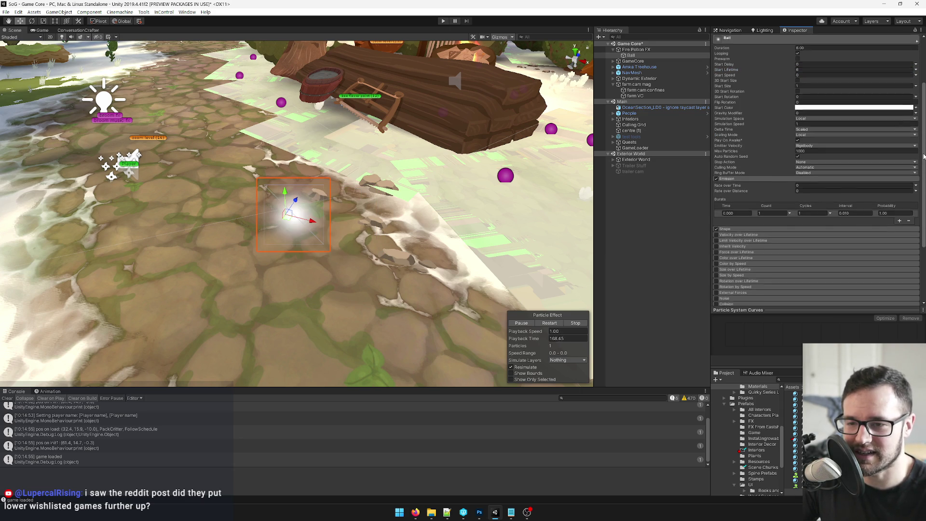
{"action": "left_click", "coordinate": [735, 228]}
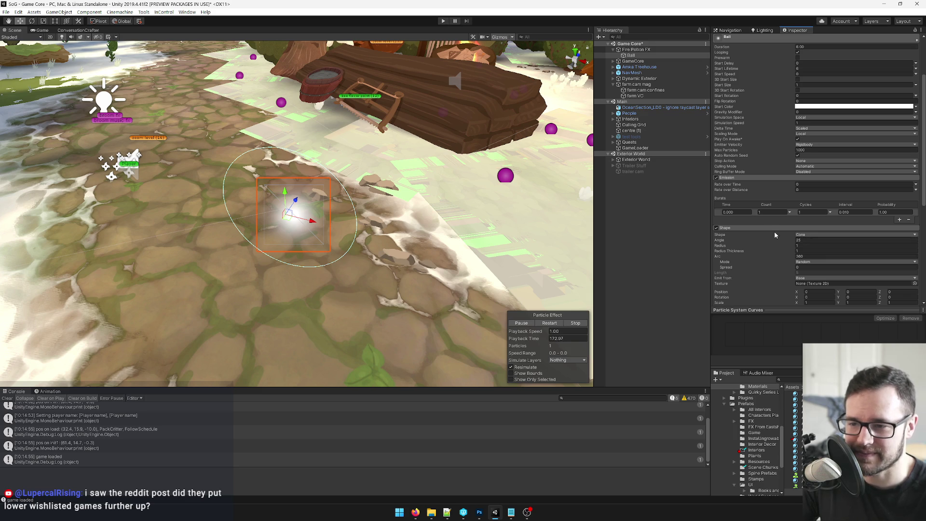
{"action": "left_click", "coordinate": [805, 234]}
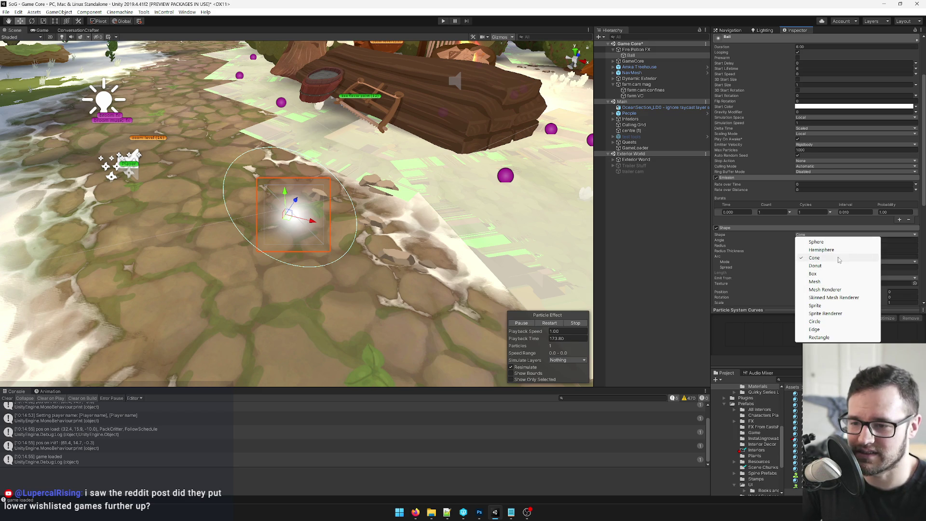
{"action": "left_click", "coordinate": [807, 242]}
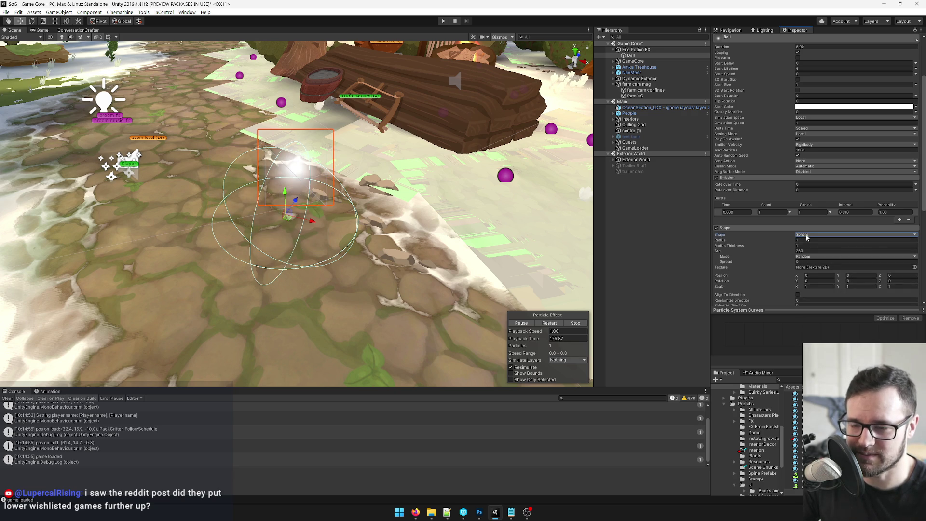
{"action": "left_click", "coordinate": [787, 240]}
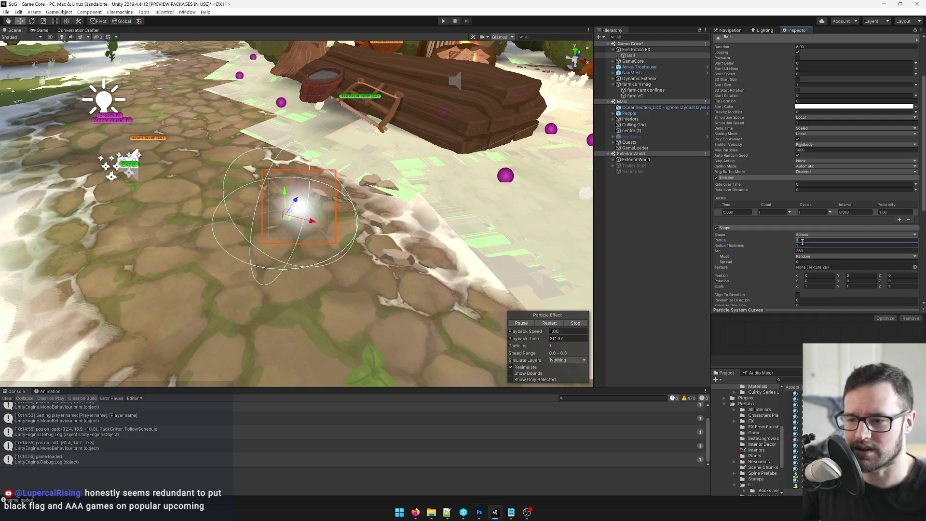
{"action": "type", "text": "0."}
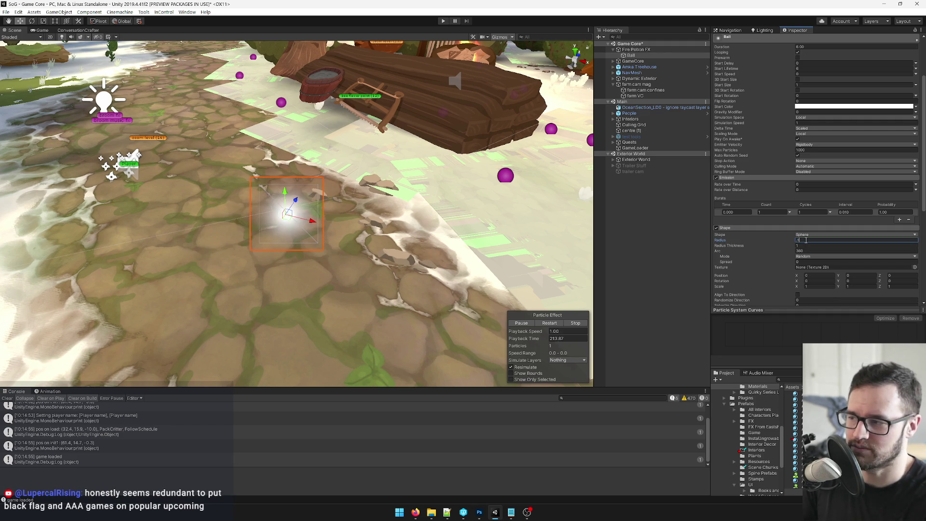
{"action": "key", "text": "Return"}
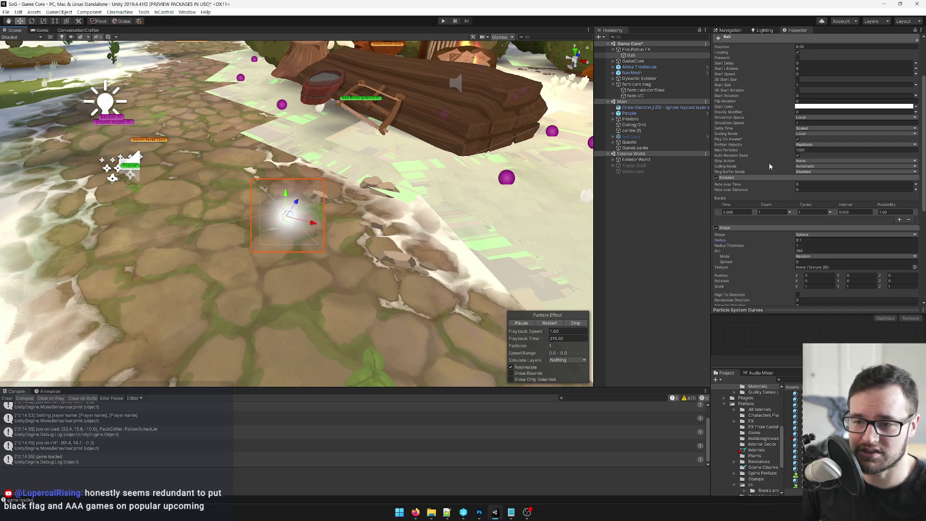
{"action": "scroll", "coordinate": [764, 163], "scroll_direction": "down", "scroll_amount": 10}
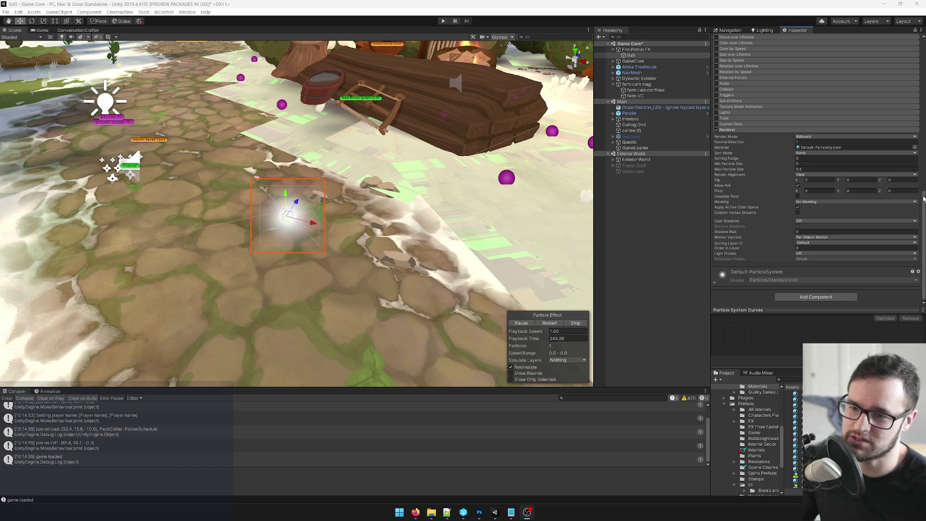
Step: Create a new material named FirePotionFireBall in the Models > Materials folder
{"action": "scroll", "coordinate": [925, 199], "scroll_direction": "up", "scroll_amount": 1}
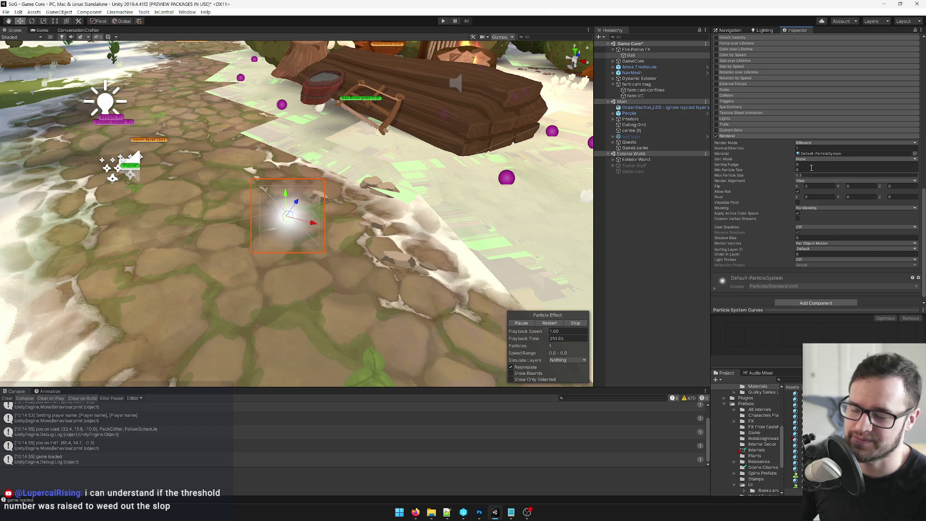
{"action": "left_click", "coordinate": [867, 153]}
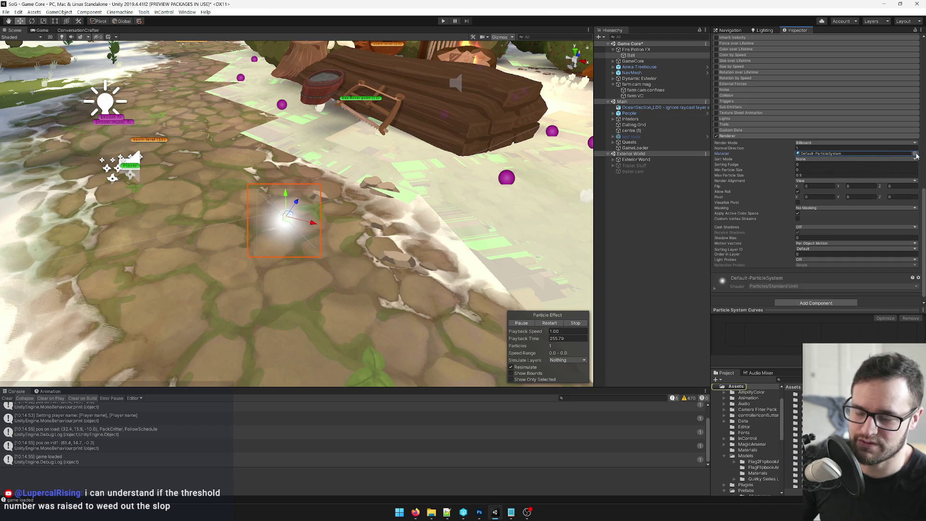
{"action": "left_click", "coordinate": [725, 456]}
{"action": "left_click", "coordinate": [724, 455]}
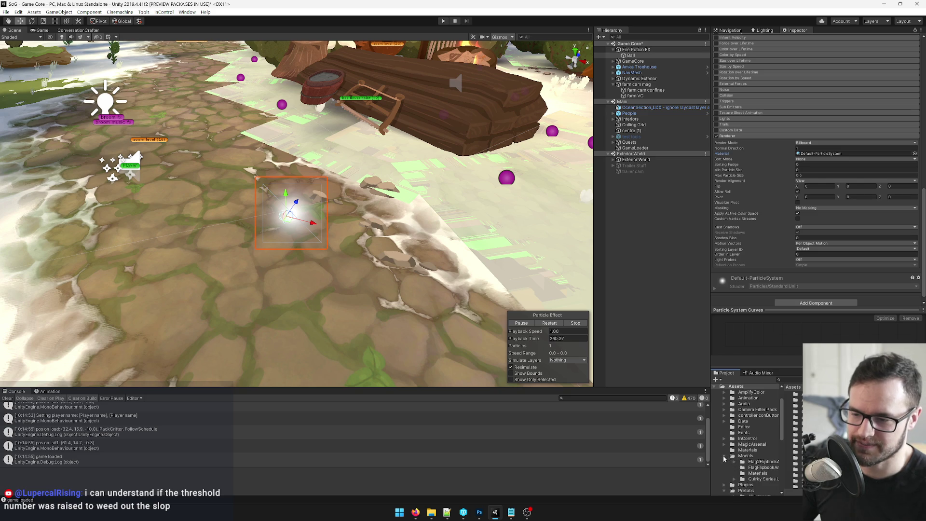
{"action": "left_click", "coordinate": [747, 467]}
{"action": "left_click", "coordinate": [753, 473]}
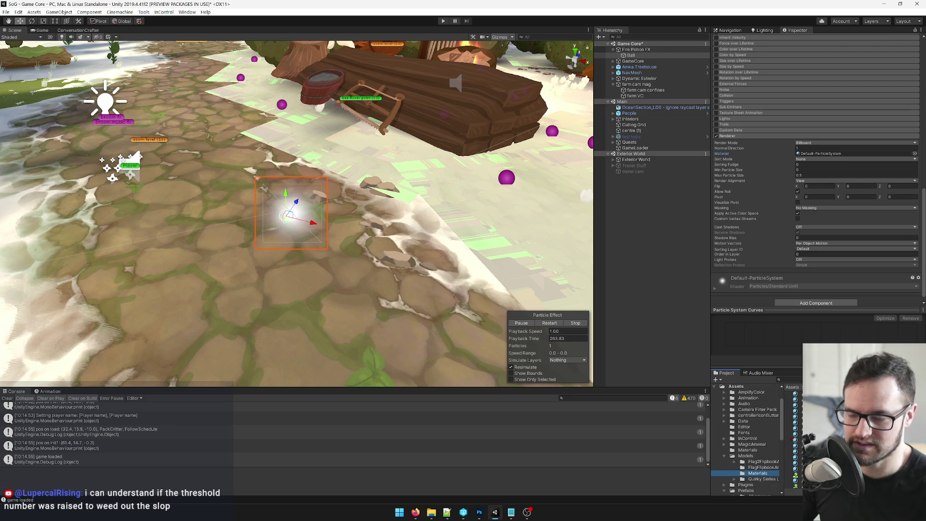
{"action": "right_click", "coordinate": [795, 434]}
{"action": "mouse_move", "coordinate": [820, 198]}
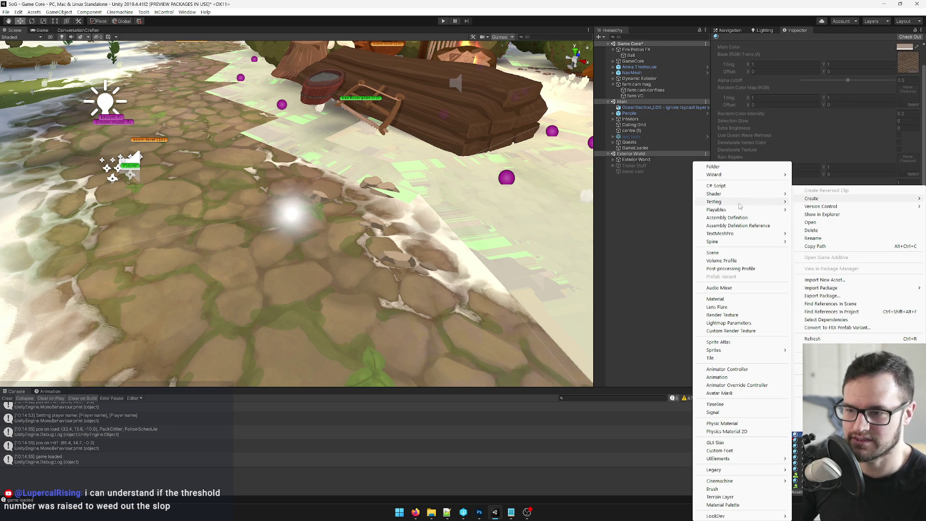
{"action": "left_click", "coordinate": [724, 299]}
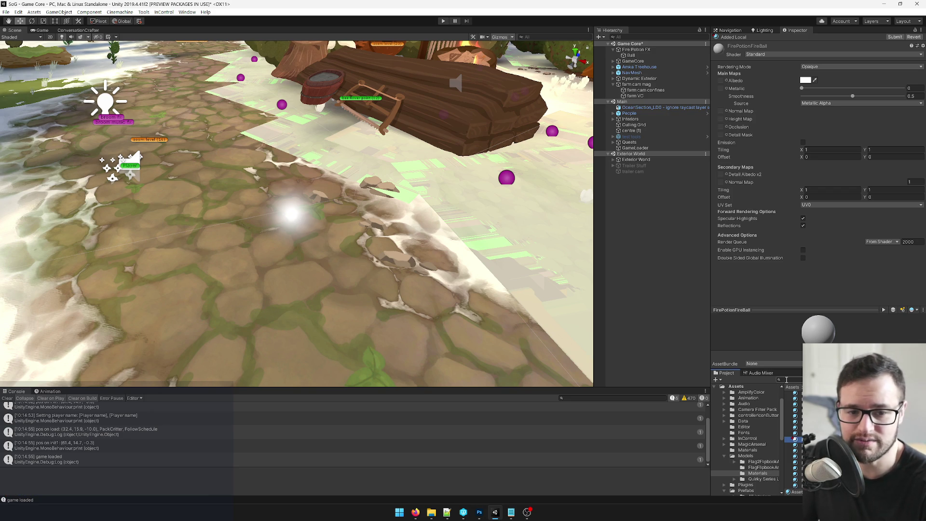
Step: Select Ball and open its Renderer material picker
{"action": "mouse_move", "coordinate": [415, 513]}
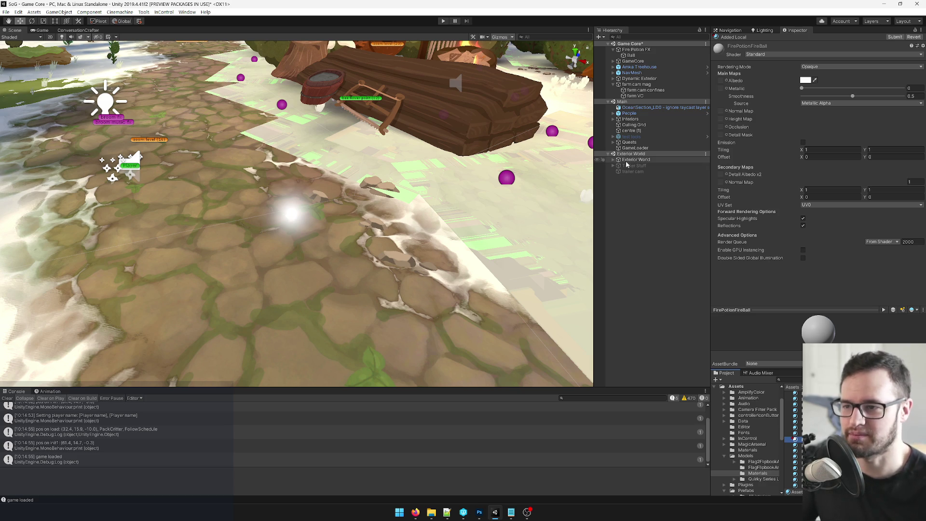
{"action": "left_click", "coordinate": [293, 211]}
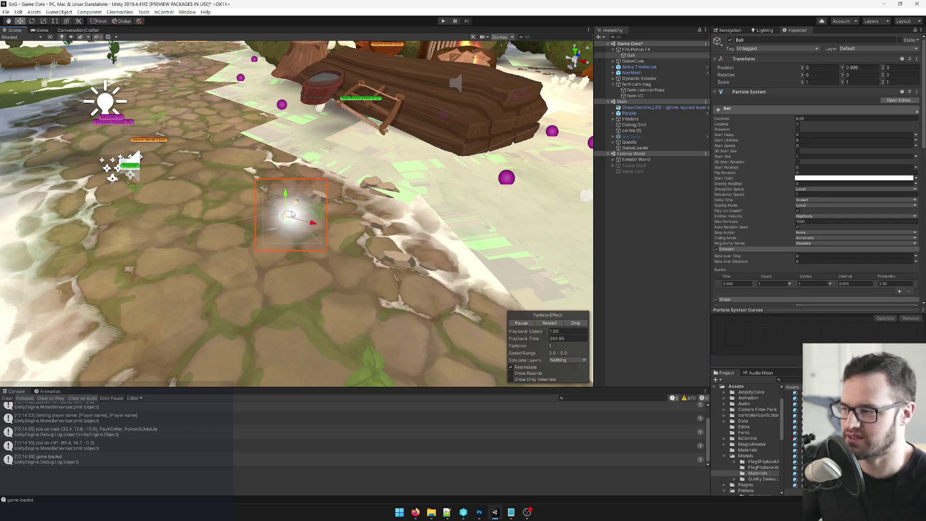
{"action": "left_click_drag", "start_coordinate": [356, 198], "coordinate": [367, 189]}
{"action": "scroll", "coordinate": [820, 169], "scroll_direction": "down", "scroll_amount": 10}
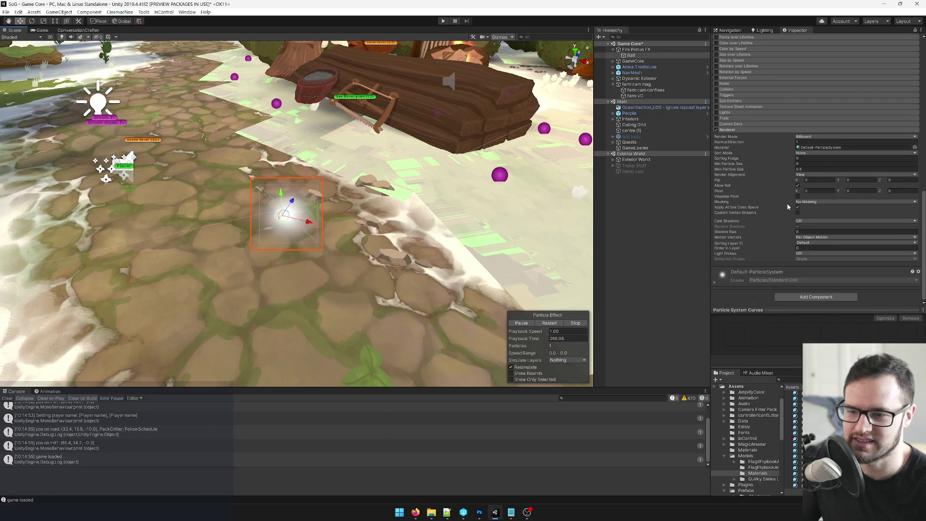
{"action": "left_click", "coordinate": [916, 148]}
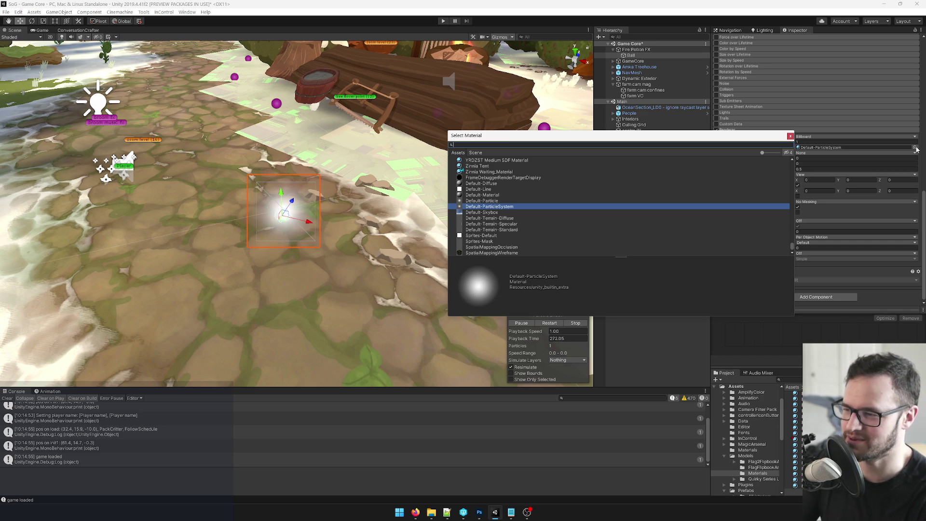
Step: Assign FirePotionFireBall as Ball's material and open it
{"action": "type", "text": "fireb"}
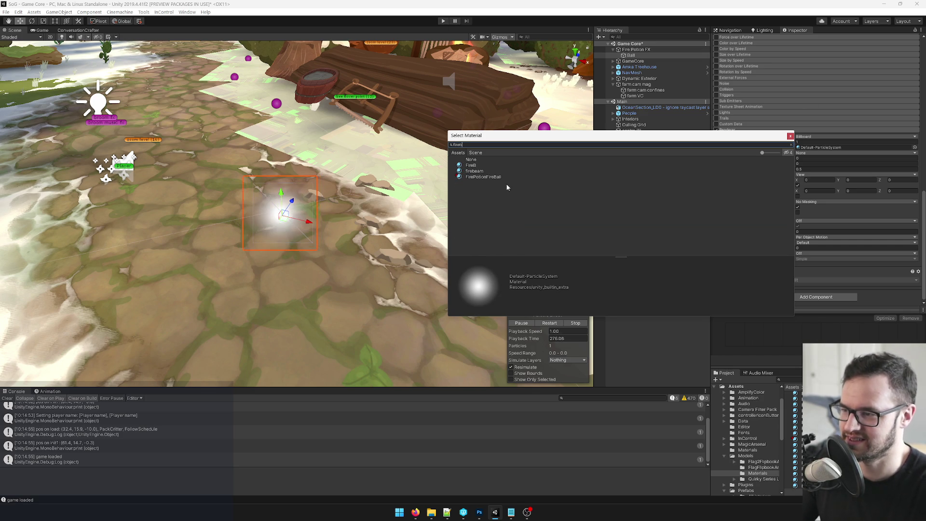
{"action": "double_click", "coordinate": [493, 177]}
{"action": "double_click", "coordinate": [815, 149]}
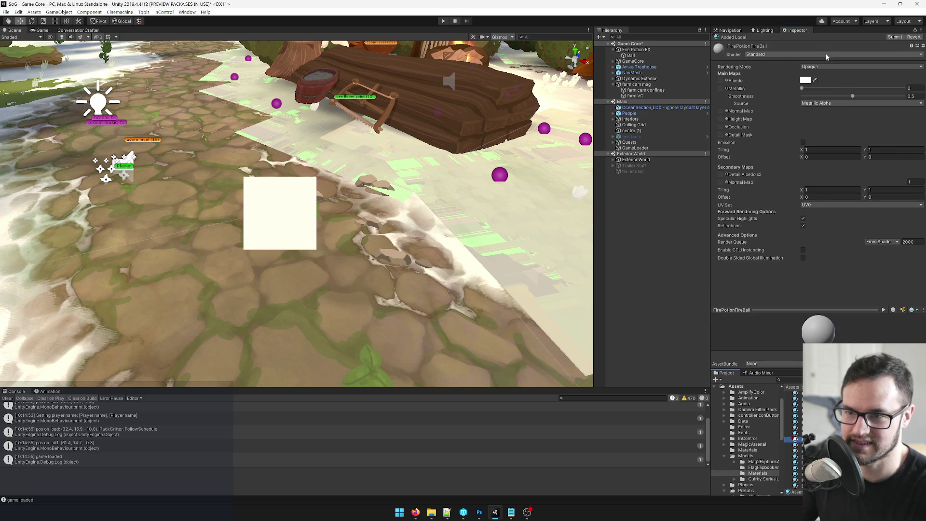
Step: Set the material's shader to Wizard/Additive Ambient Surf Particle Masked Scroller
{"action": "left_click", "coordinate": [824, 55]}
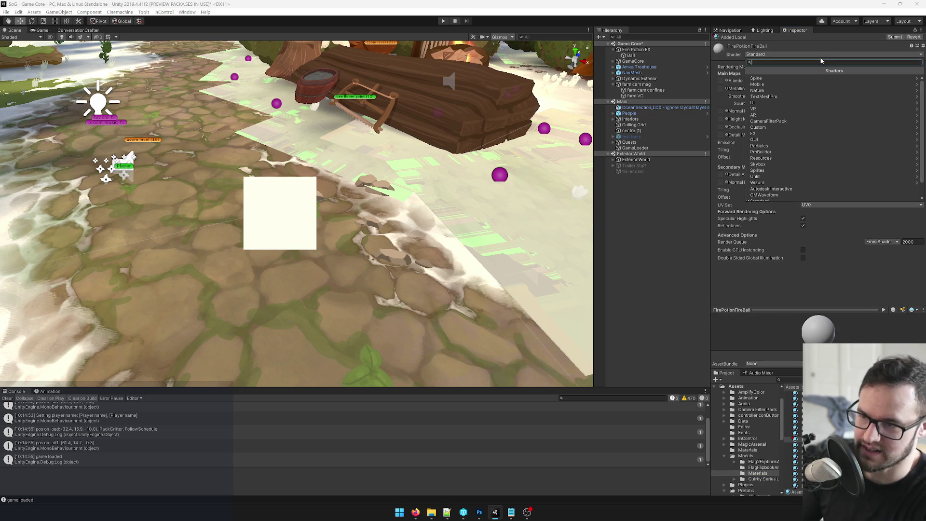
{"action": "type", "text": "partic"}
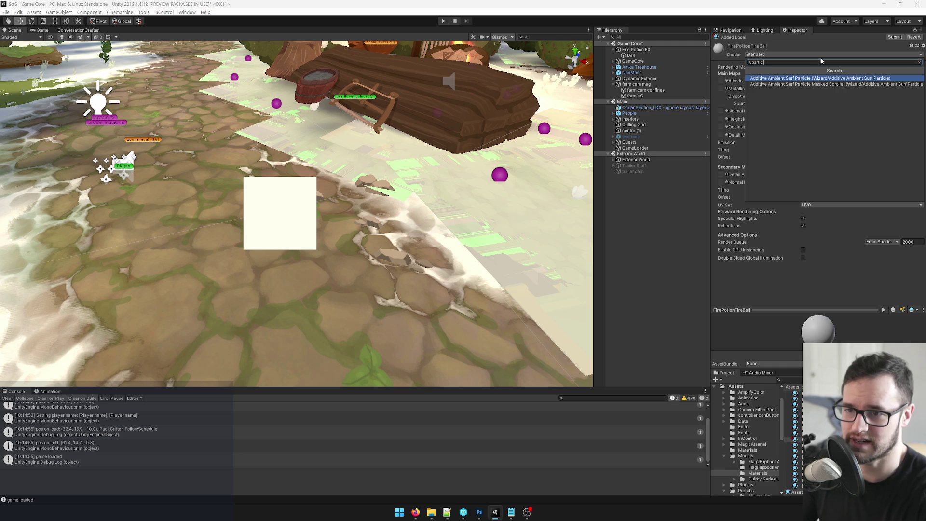
{"action": "left_click", "coordinate": [800, 78]}
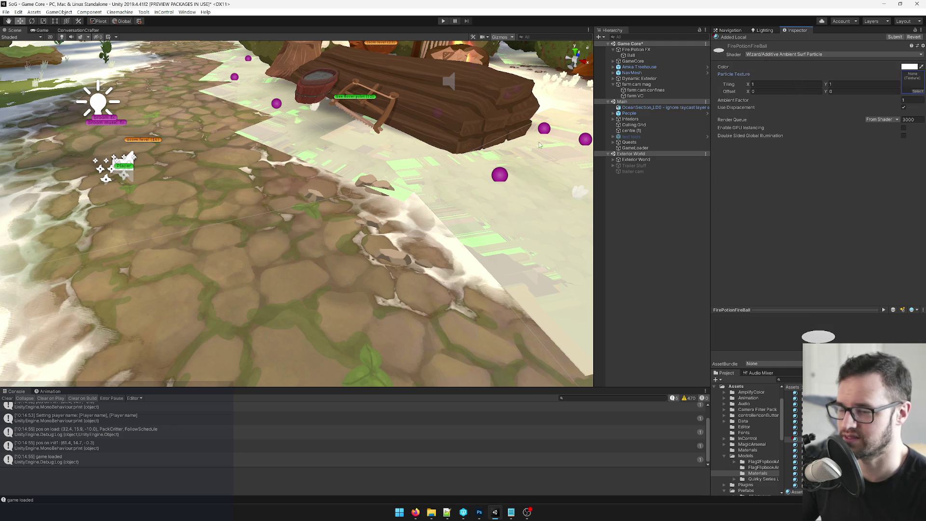
{"action": "left_click", "coordinate": [821, 56]}
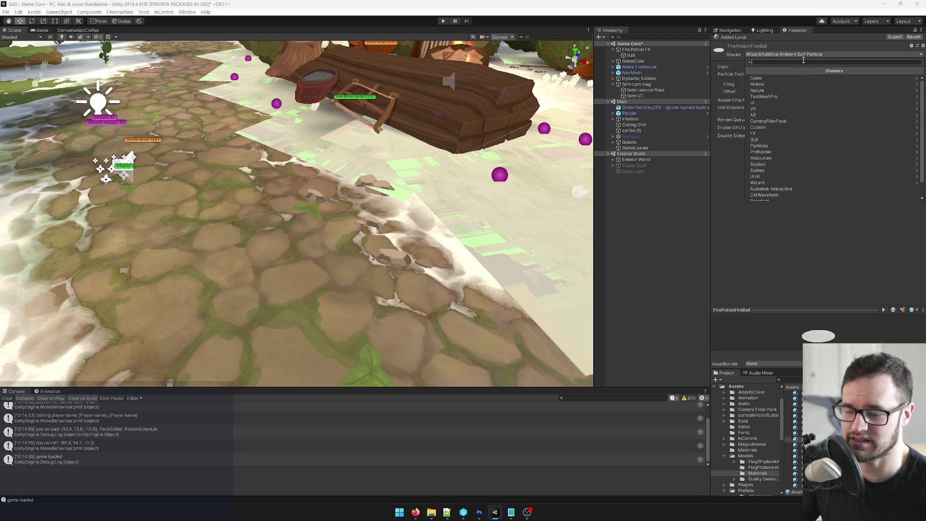
{"action": "type", "text": "parti"}
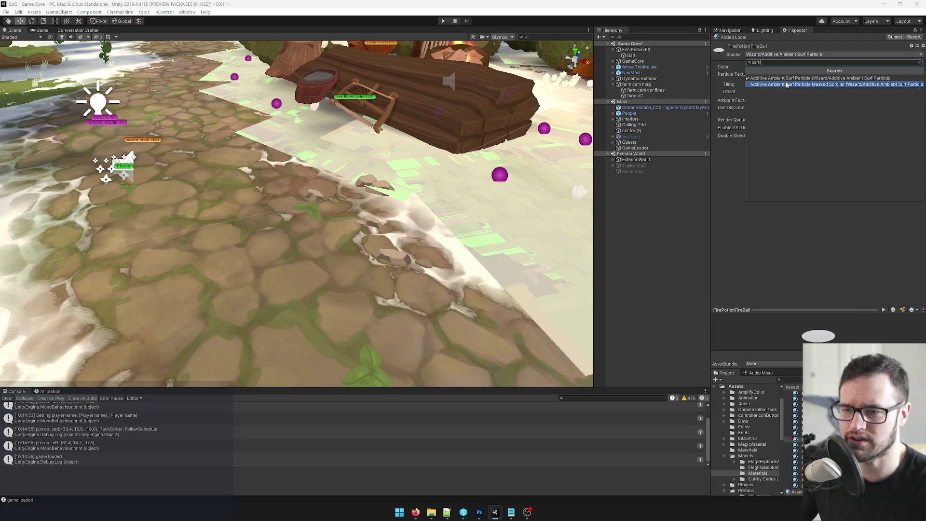
{"action": "left_click", "coordinate": [787, 85]}
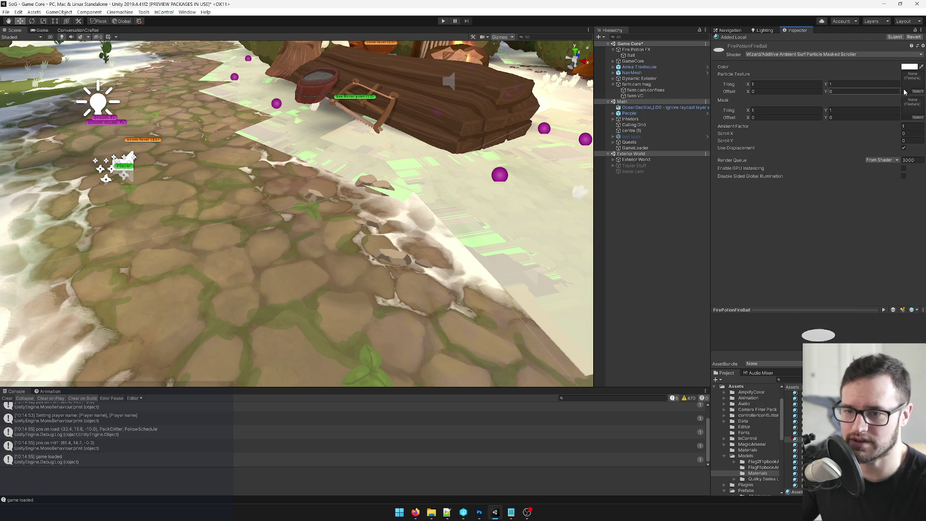
{"action": "left_click", "coordinate": [916, 91]}
Step: Use the Circle texture as the material's particle texture
{"action": "type", "text": "c"}
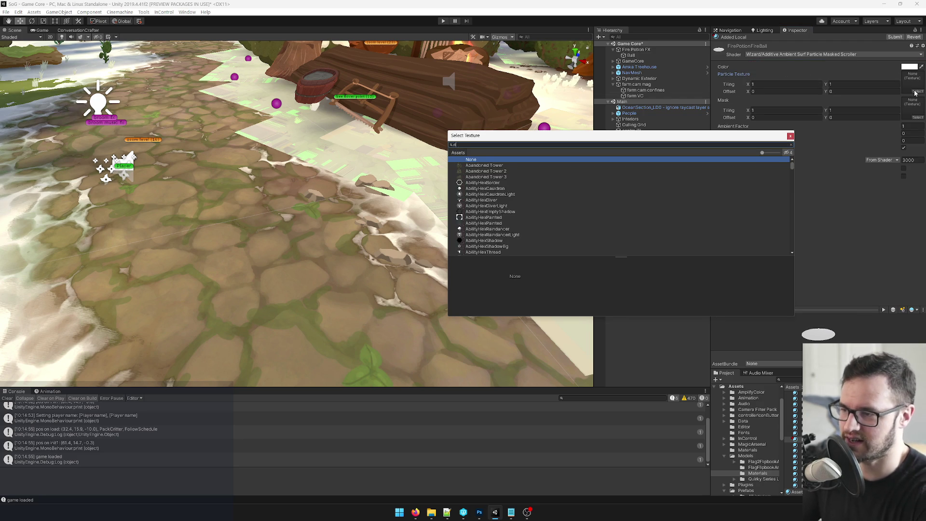
{"action": "type", "text": "irc"}
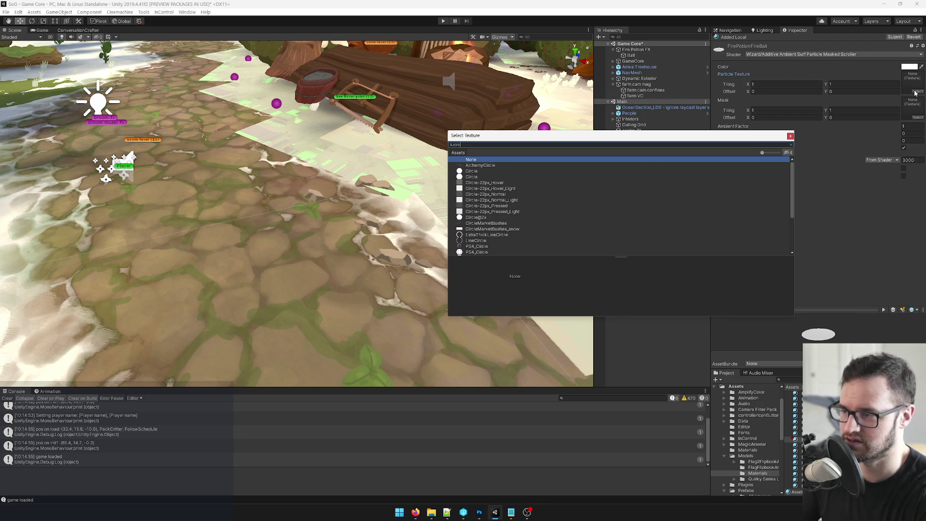
{"action": "left_click", "coordinate": [467, 177]}
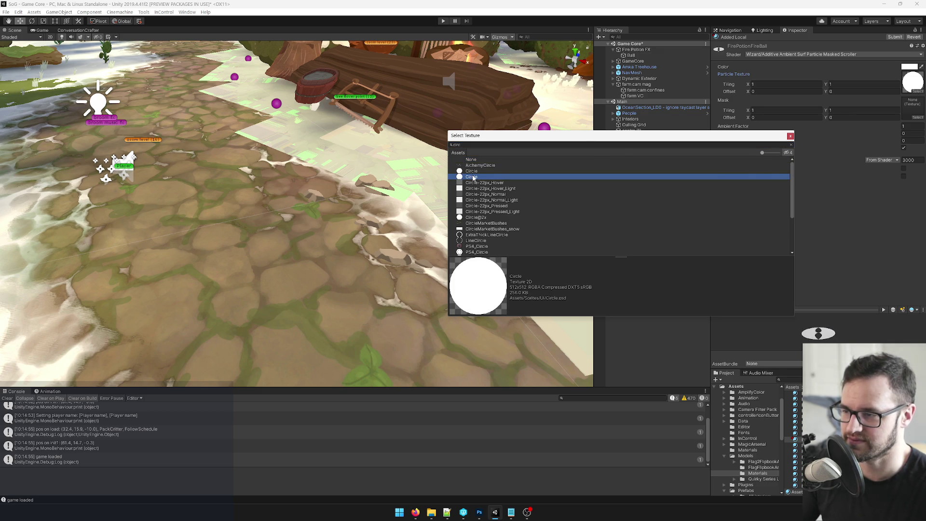
{"action": "double_click", "coordinate": [473, 177]}
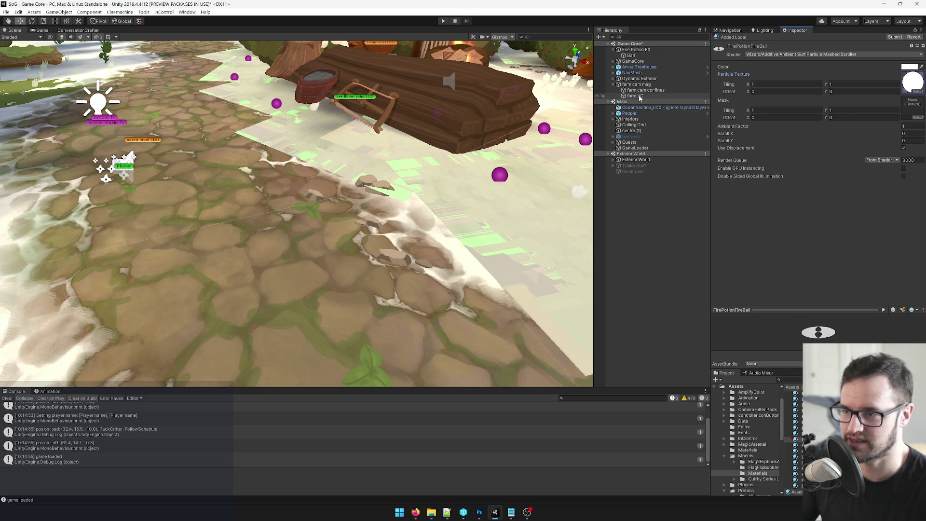
{"action": "left_click", "coordinate": [629, 55]}
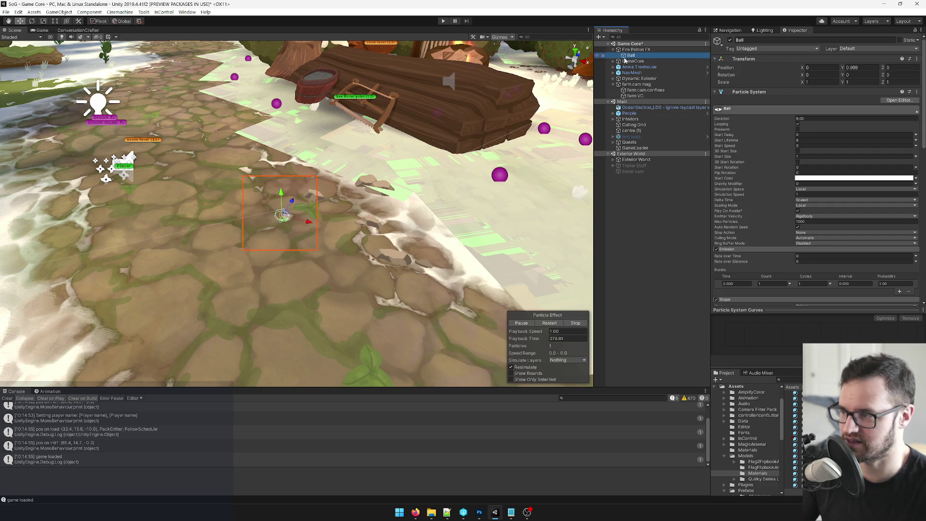
{"action": "scroll", "coordinate": [735, 260], "scroll_direction": "down", "scroll_amount": 10}
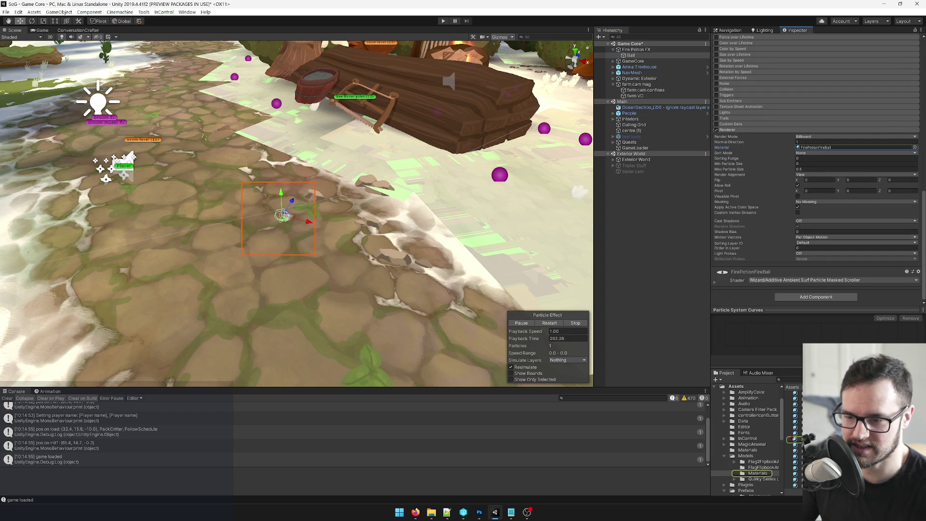
{"action": "left_click", "coordinate": [795, 440]}
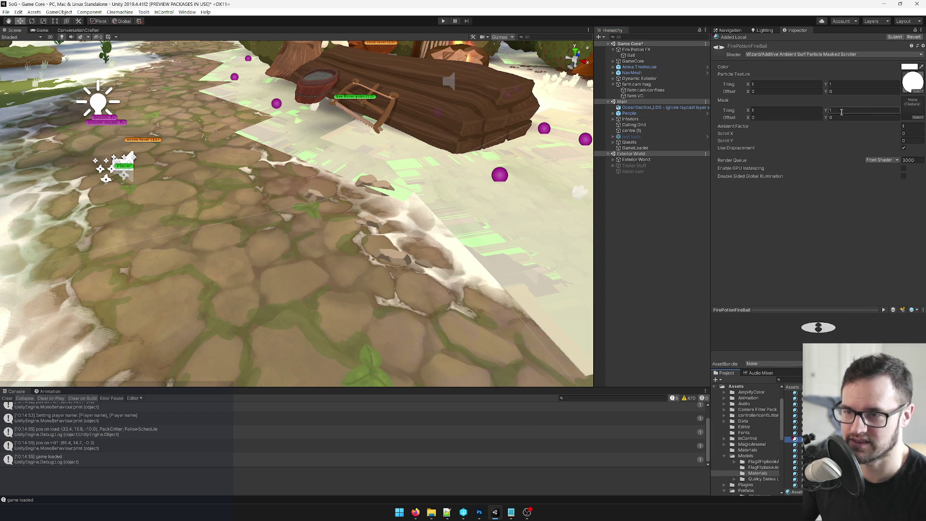
Step: Leave the mask empty, set Ambient Factor to 0.5 and disable Use Displacement
{"action": "left_click", "coordinate": [918, 118]}
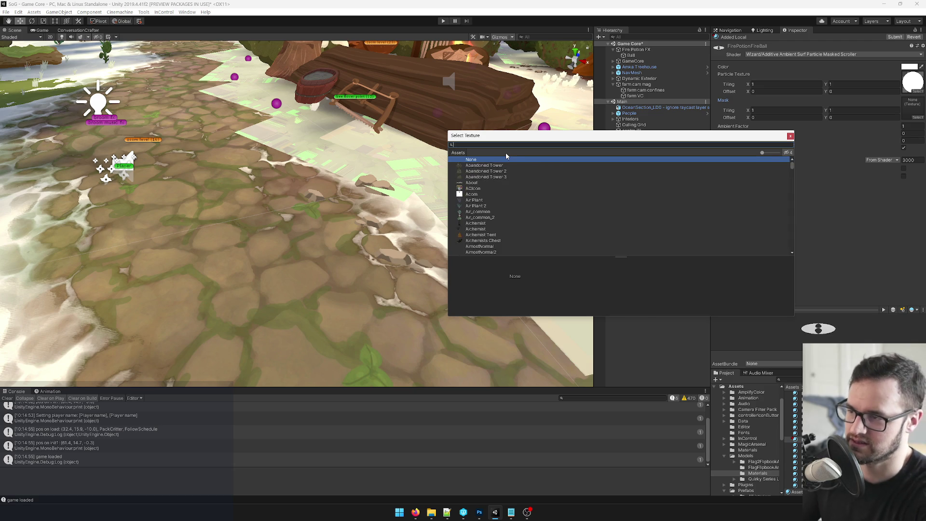
{"action": "type", "text": "white"}
{"action": "left_click", "coordinate": [484, 165]}
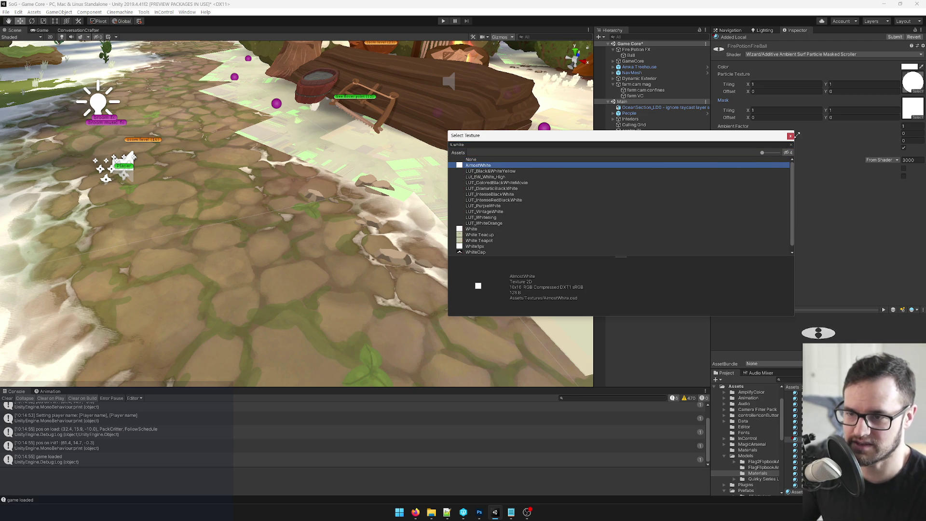
{"action": "left_click", "coordinate": [790, 136]}
{"action": "left_click", "coordinate": [910, 128]}
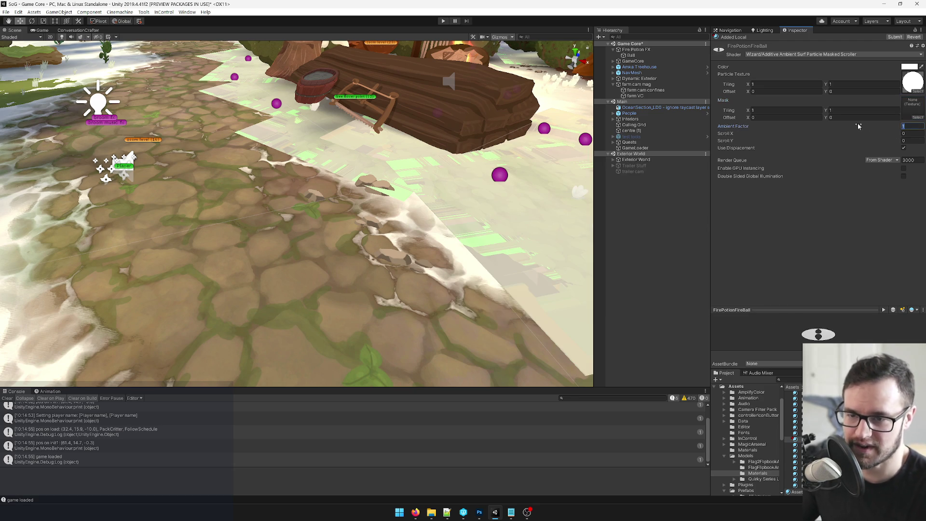
{"action": "type", "text": ".5"}
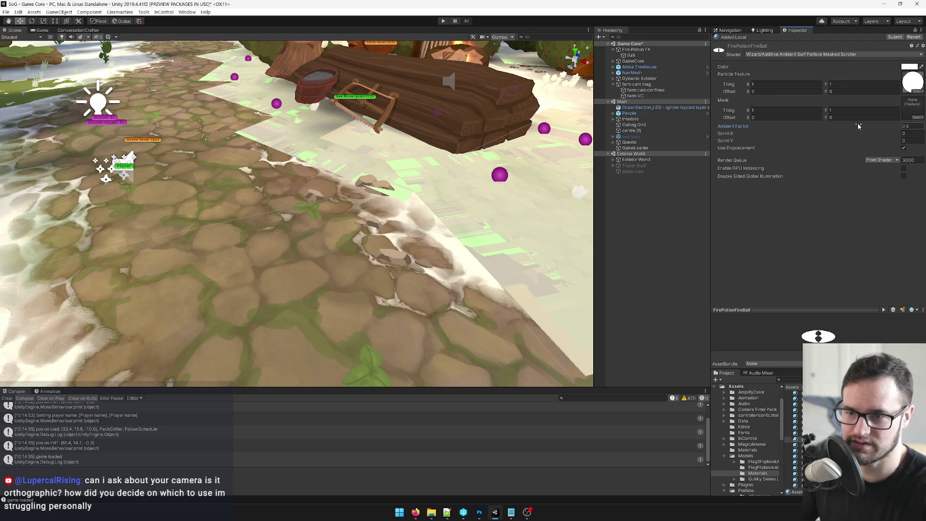
{"action": "left_click", "coordinate": [905, 148]}
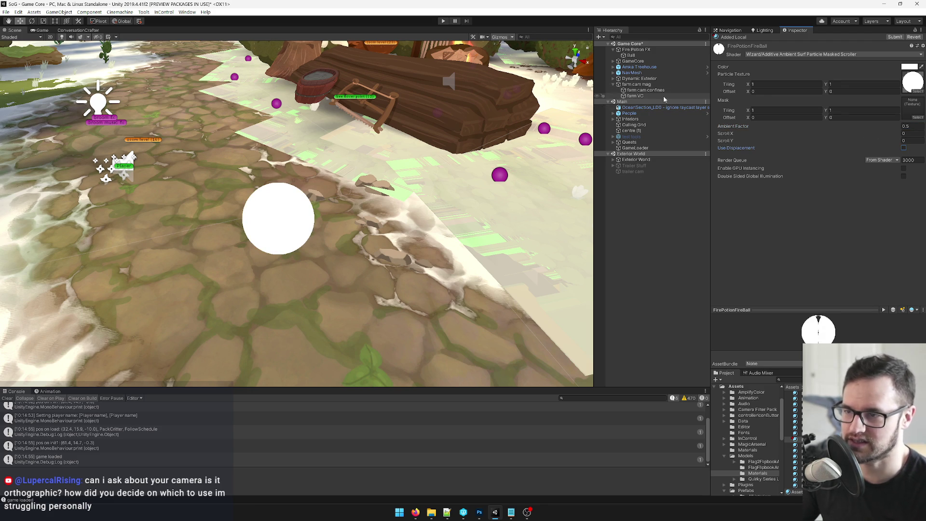
Step: Try a grey tint on the material colour, then close the picker
{"action": "left_click", "coordinate": [909, 67]}
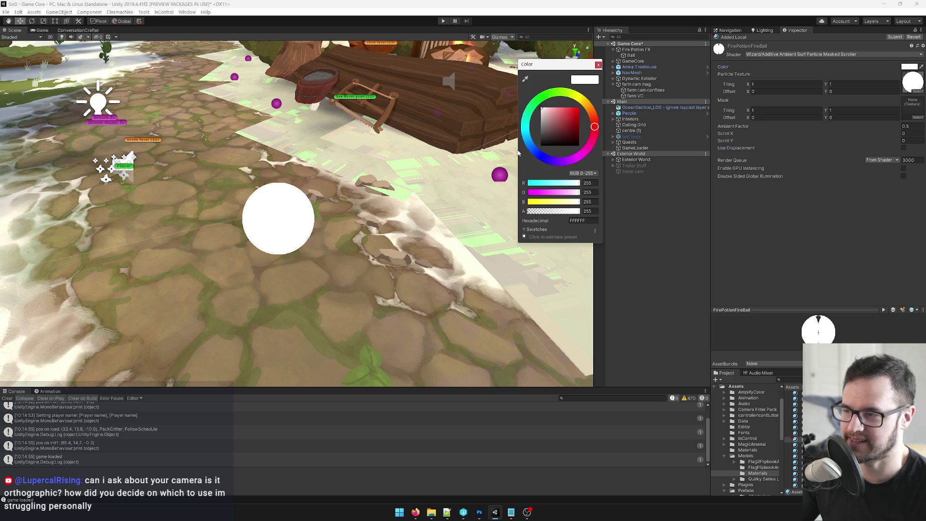
{"action": "left_click_drag", "start_coordinate": [512, 131], "coordinate": [508, 128]}
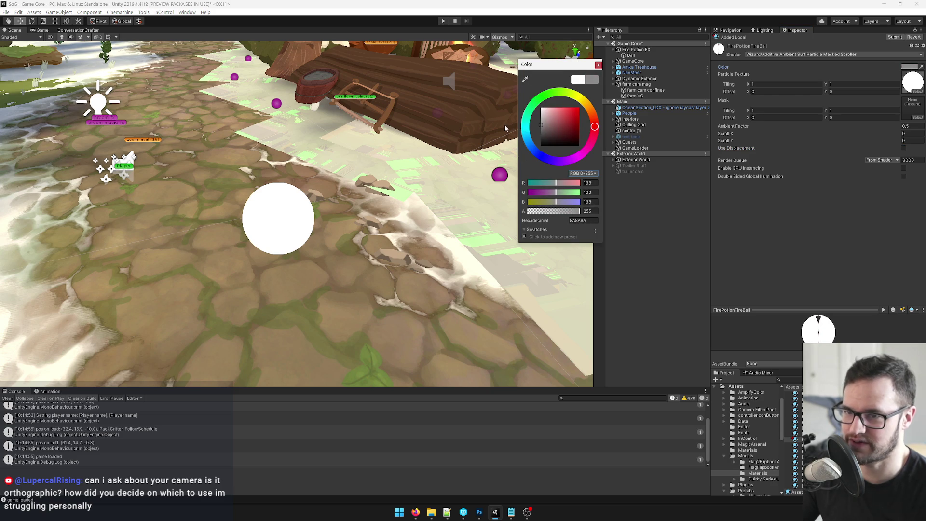
{"action": "left_click", "coordinate": [599, 65]}
Step: Set Ball's Start Color to a warm orange-yellow, FFB72B
{"action": "left_click", "coordinate": [638, 56]}
{"action": "left_click", "coordinate": [841, 178]}
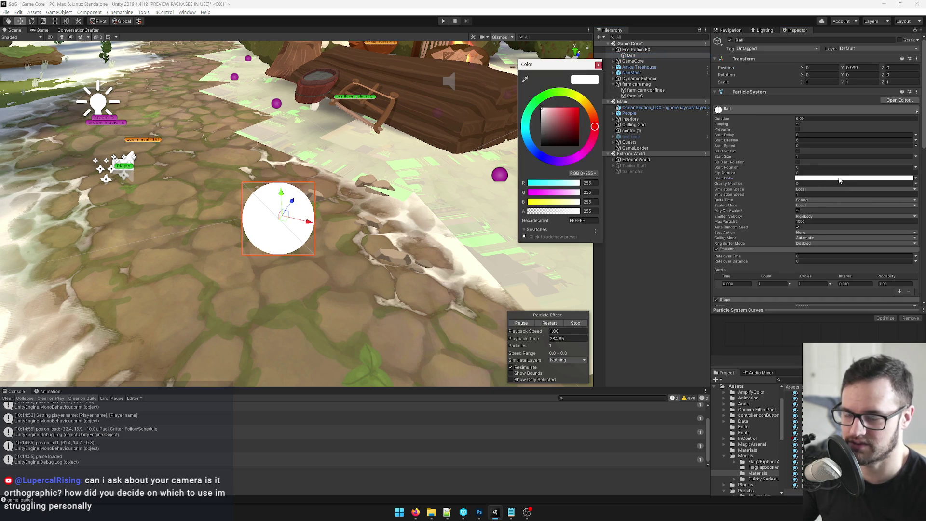
{"action": "left_click_drag", "start_coordinate": [569, 114], "coordinate": [573, 108]}
{"action": "left_click", "coordinate": [583, 103]}
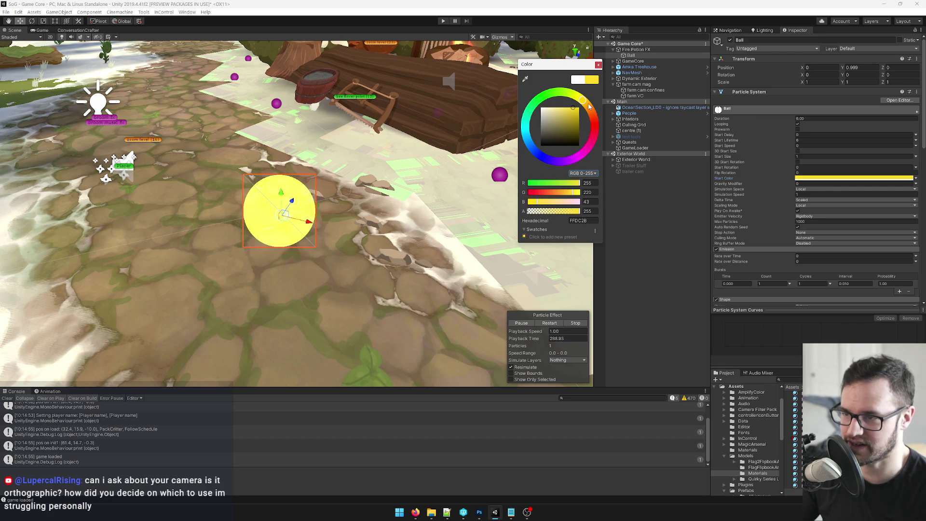
{"action": "left_click", "coordinate": [589, 107]}
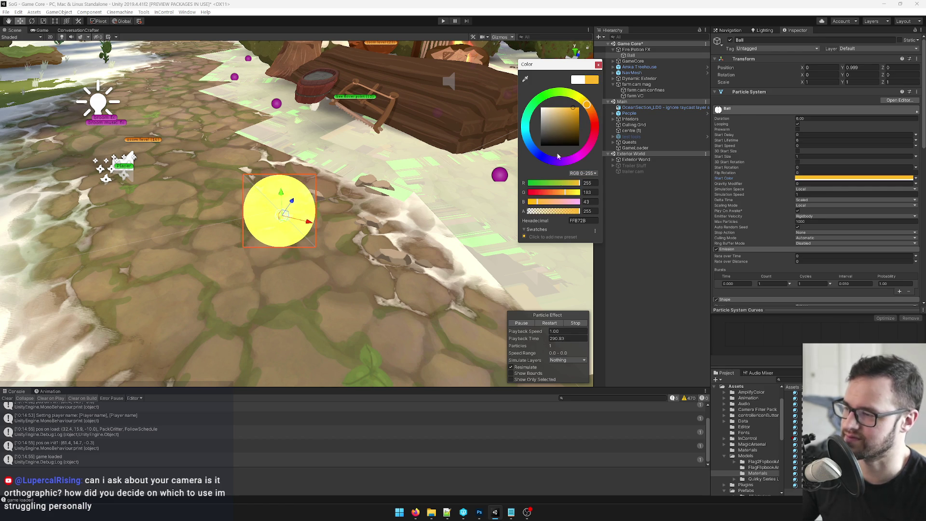
{"action": "left_click", "coordinate": [598, 65]}
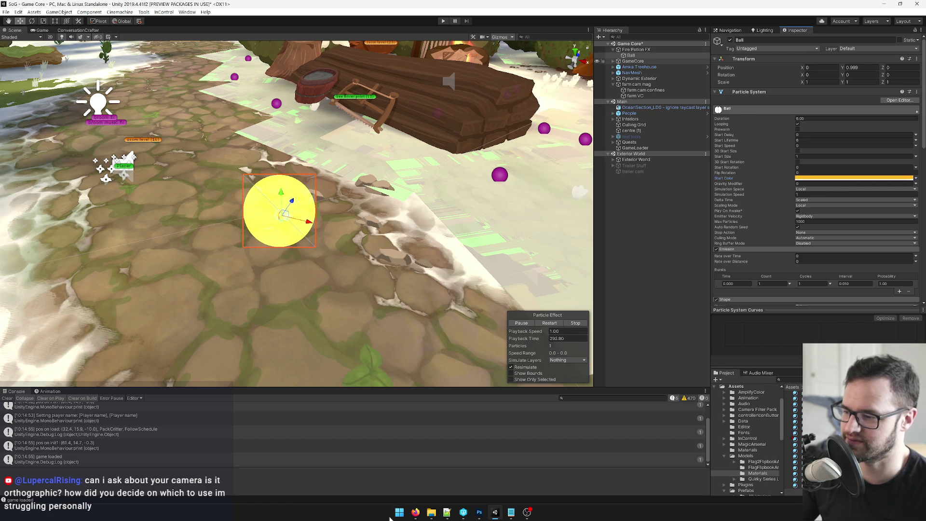
Step: Search Google Images for 'waving fire' in a new Firefox tab
{"action": "mouse_move", "coordinate": [415, 512]}
{"action": "mouse_move", "coordinate": [433, 468]}
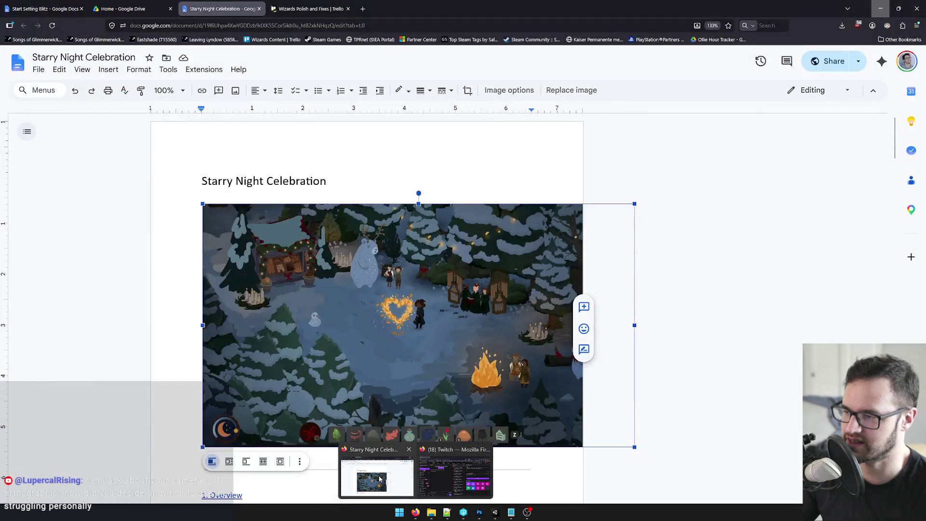
{"action": "left_click", "coordinate": [377, 475]}
{"action": "left_click", "coordinate": [362, 8]}
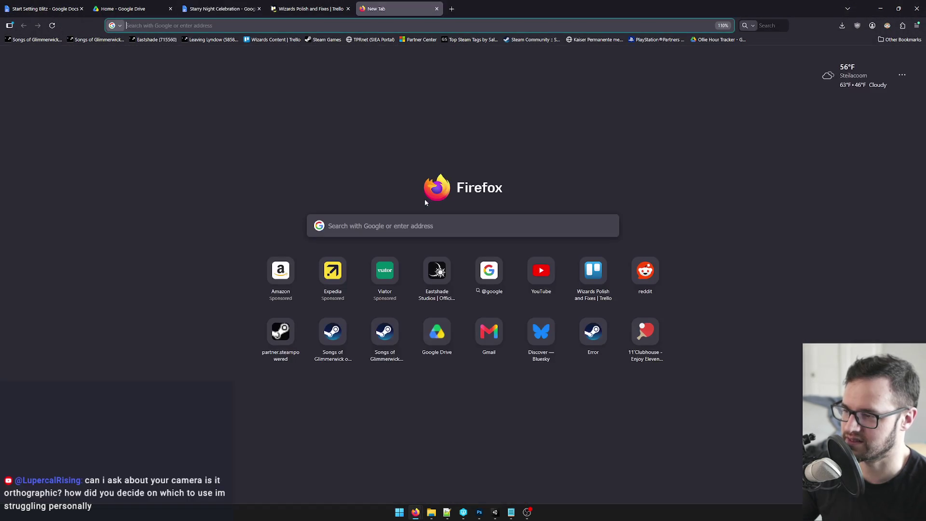
{"action": "type", "text": "wavi"}
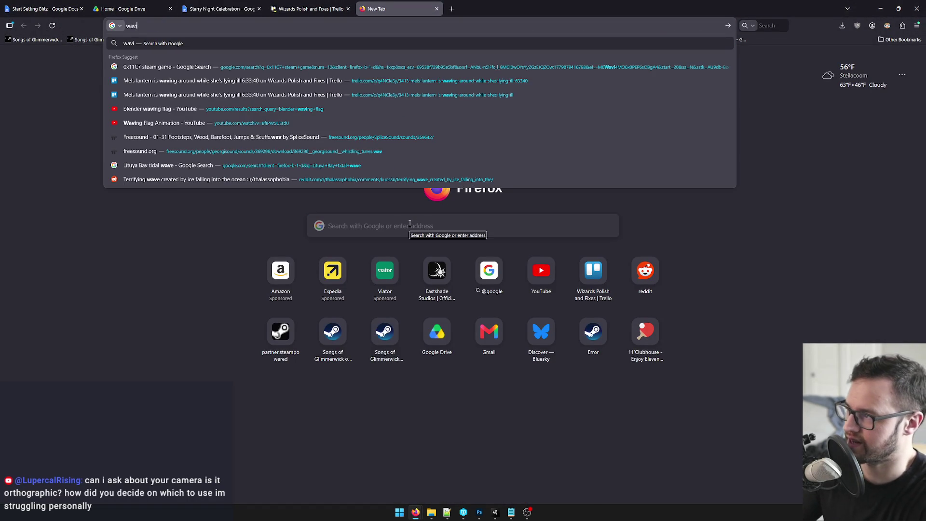
{"action": "type", "text": "ng fire"}
{"action": "key", "text": "Return"}
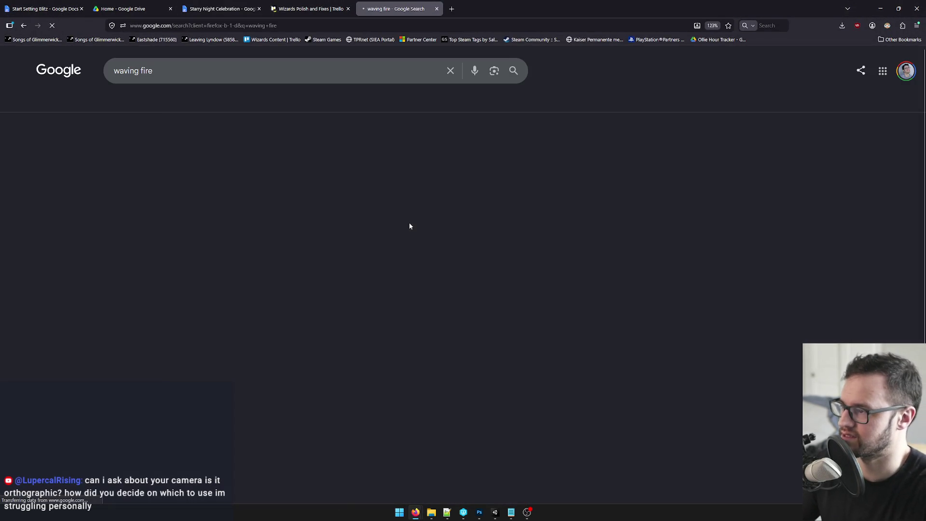
{"action": "left_click", "coordinate": [184, 102]}
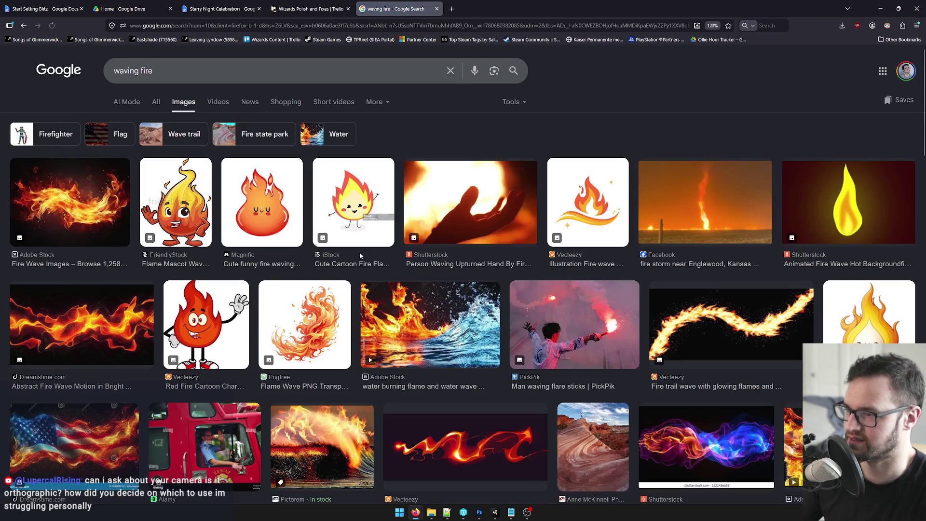
{"action": "scroll", "coordinate": [407, 246], "scroll_direction": "down", "scroll_amount": 1}
{"action": "scroll", "coordinate": [405, 244], "scroll_direction": "up", "scroll_amount": 1}
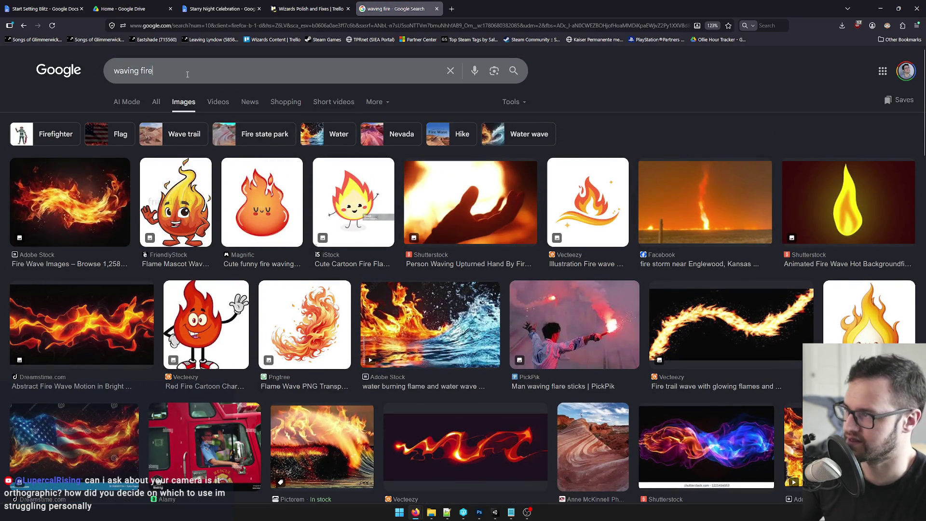
Step: Change the image search to 'fire trail' references
{"action": "left_click", "coordinate": [200, 71]}
{"action": "key", "text": "ctrl+a"}
{"action": "type", "text": "fire trail"}
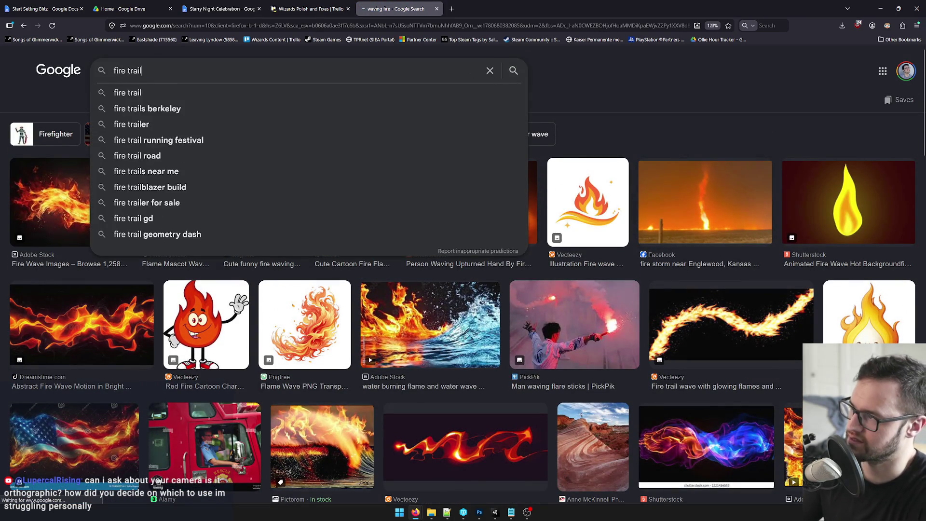
{"action": "key", "text": "Return"}
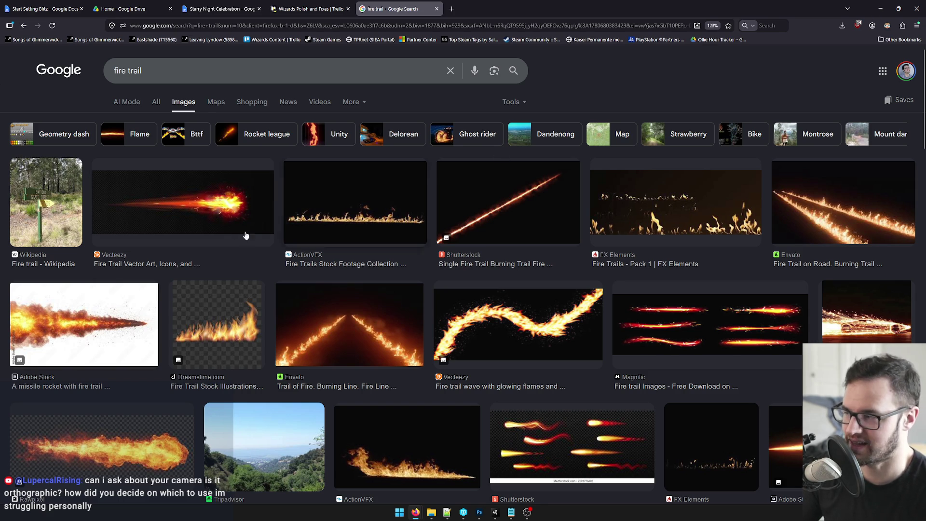
Step: Back in Unity, lighten Ball's Start Color to pale yellow FFCD69
{"action": "left_click", "coordinate": [873, 4]}
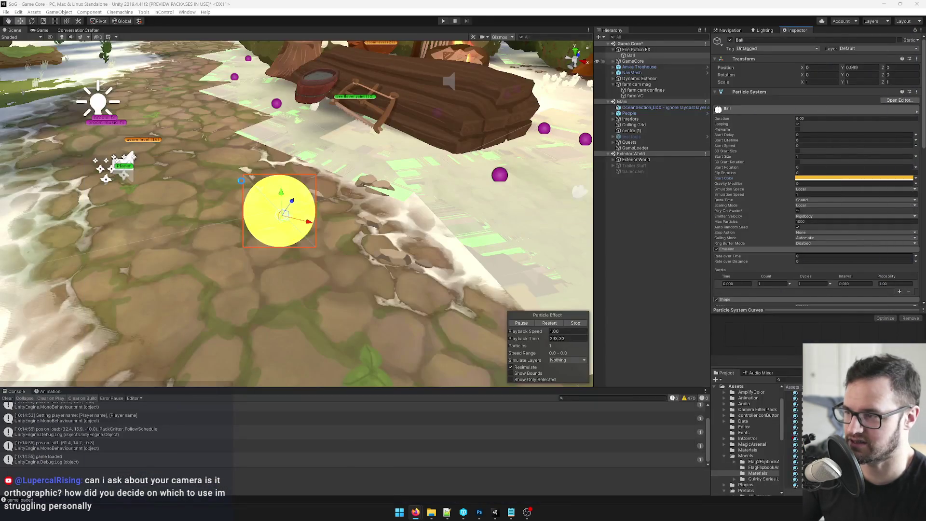
{"action": "left_click", "coordinate": [831, 182]}
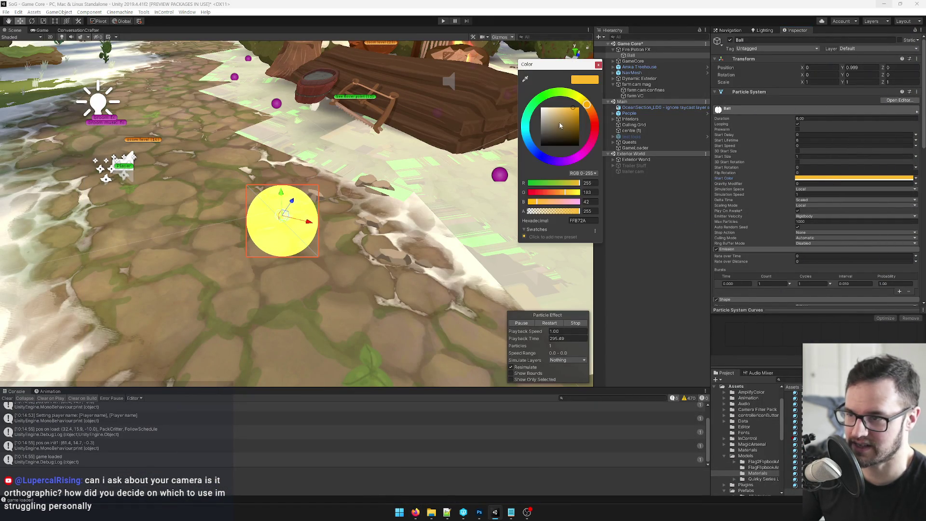
{"action": "left_click_drag", "start_coordinate": [569, 113], "coordinate": [564, 105]}
Step: Close the colour picker and confirm the Shape radius value
{"action": "left_click", "coordinate": [598, 64]}
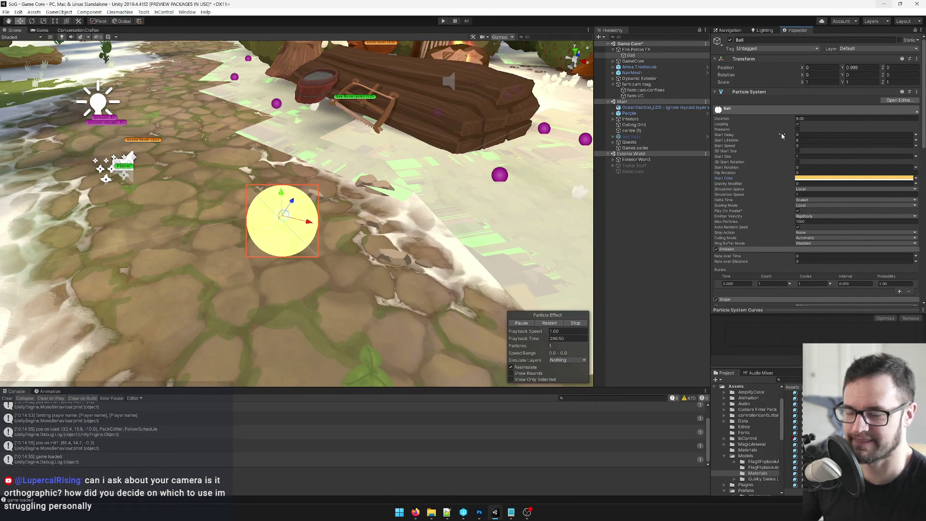
{"action": "scroll", "coordinate": [801, 95], "scroll_direction": "down", "scroll_amount": 3}
{"action": "scroll", "coordinate": [828, 126], "scroll_direction": "down", "scroll_amount": 3}
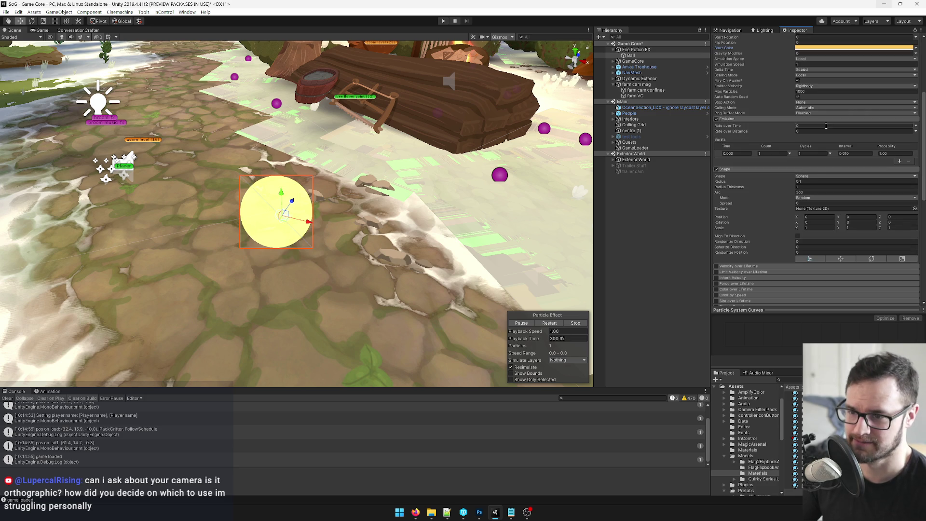
{"action": "left_click", "coordinate": [800, 182]}
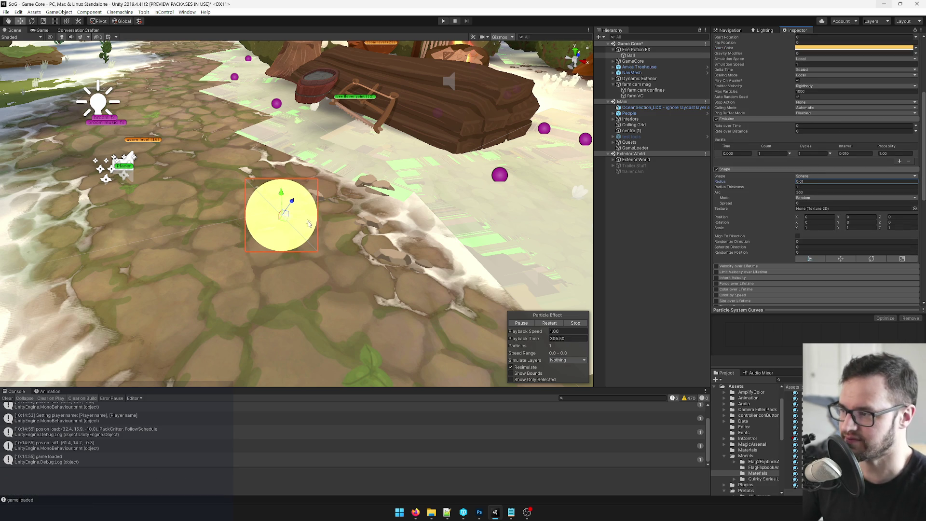
{"action": "key", "text": "Return"}
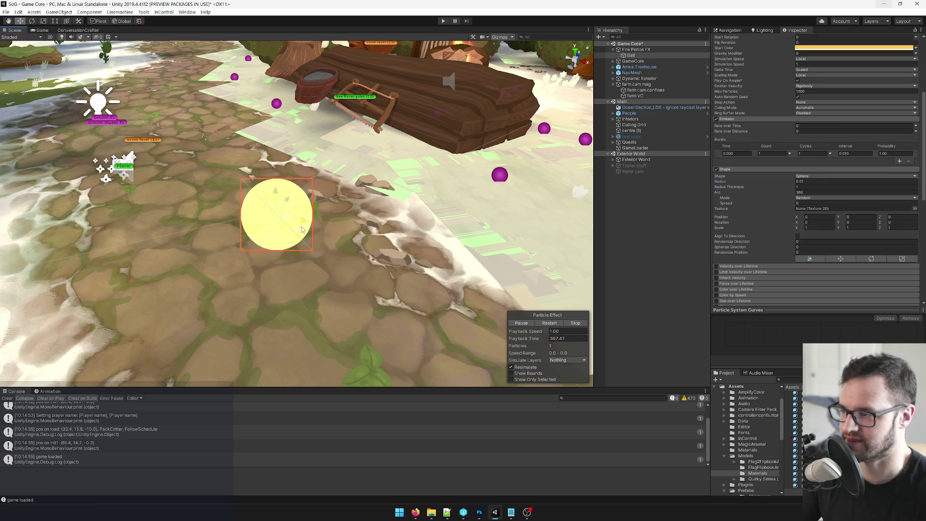
Step: Scroll down to the Renderer section and preview the effect in the Game view
{"action": "scroll", "coordinate": [767, 201], "scroll_direction": "down", "scroll_amount": 10}
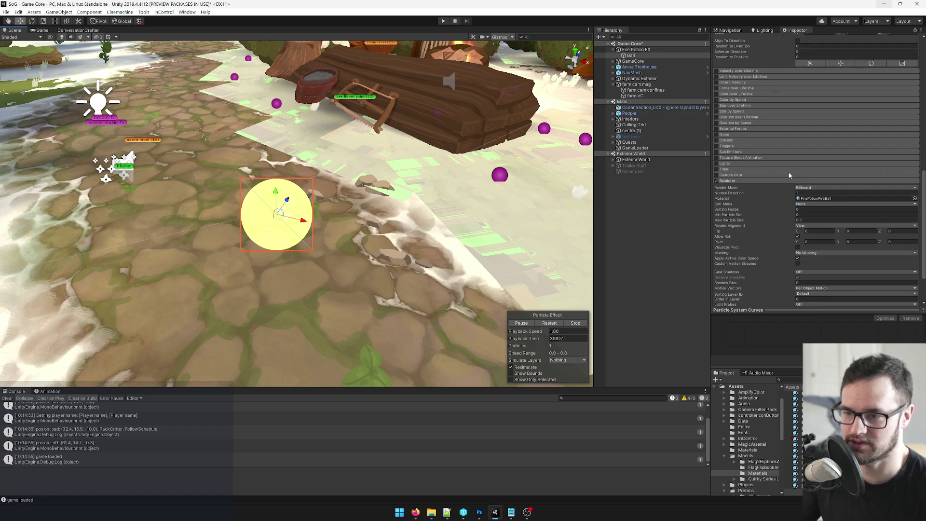
{"action": "scroll", "coordinate": [790, 175], "scroll_direction": "down", "scroll_amount": 3}
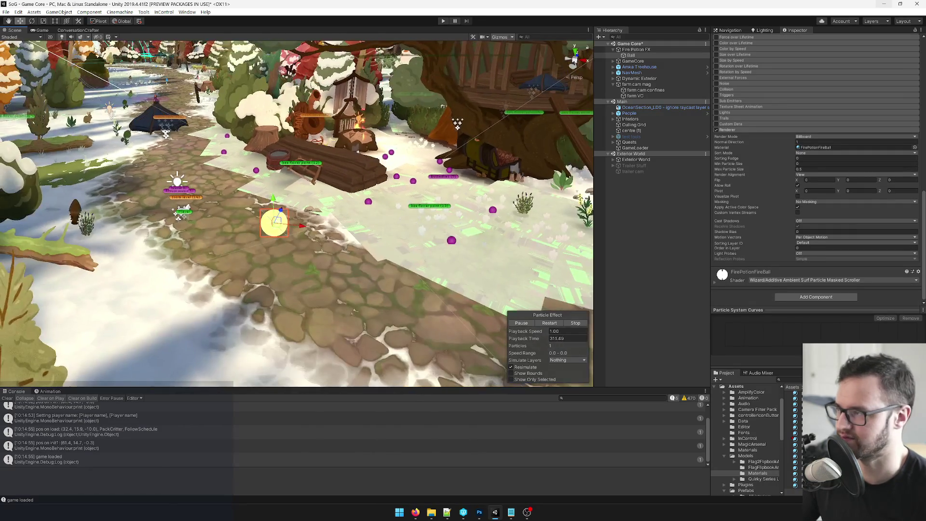
{"action": "left_click", "coordinate": [43, 30]}
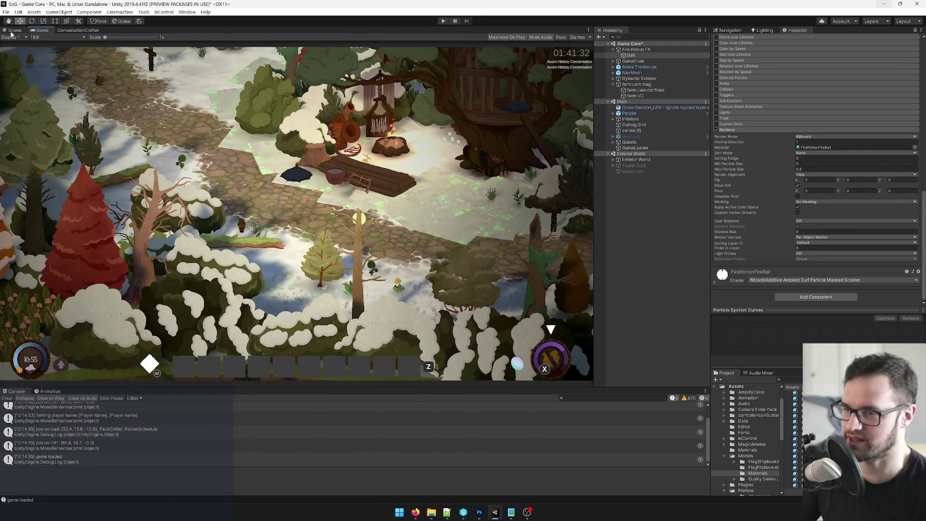
Step: Back in the Scene view, set the Ball particles' Start Size to 0.5
{"action": "left_click", "coordinate": [14, 30]}
{"action": "scroll", "coordinate": [839, 185], "scroll_direction": "up", "scroll_amount": 15}
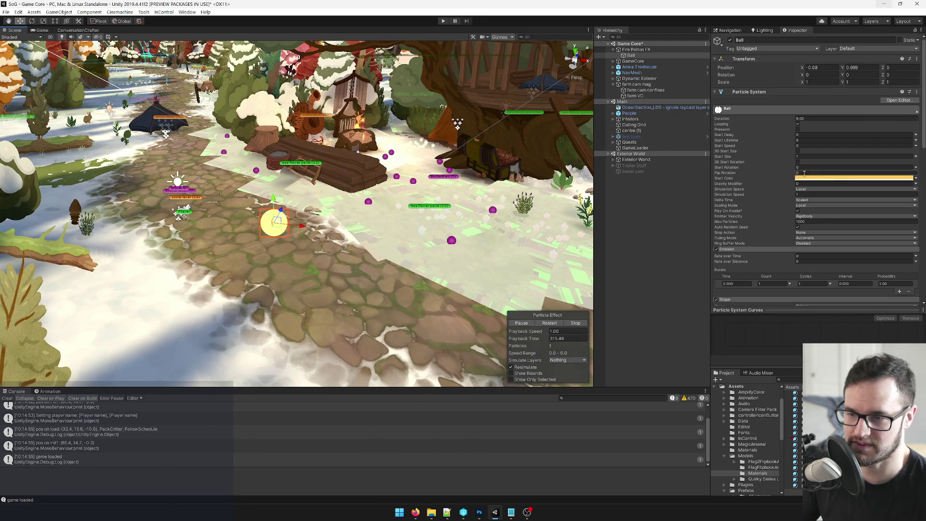
{"action": "left_click", "coordinate": [800, 154]}
{"action": "type", "text": "5"}
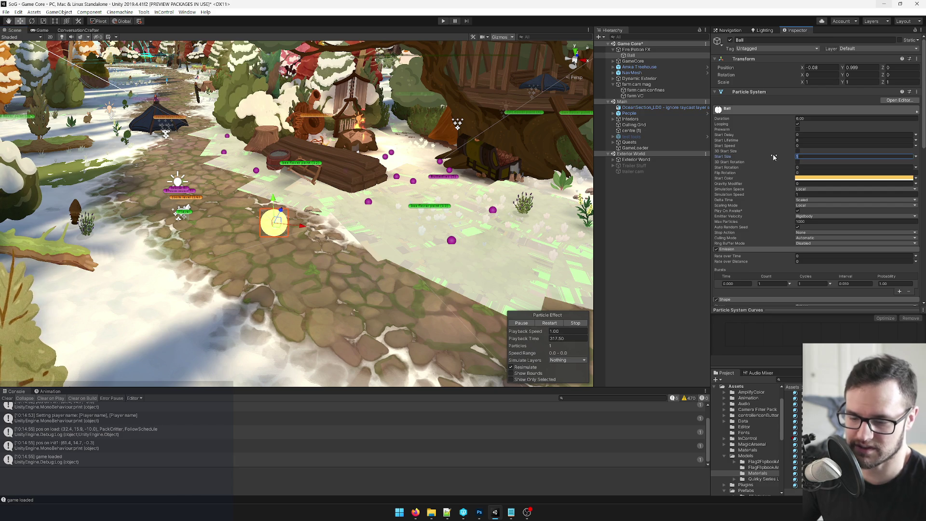
Step: Check the smaller ball in the Game view, then select Fire Potion FX in the Hierarchy
{"action": "left_click", "coordinate": [41, 30]}
{"action": "left_click", "coordinate": [5, 30]}
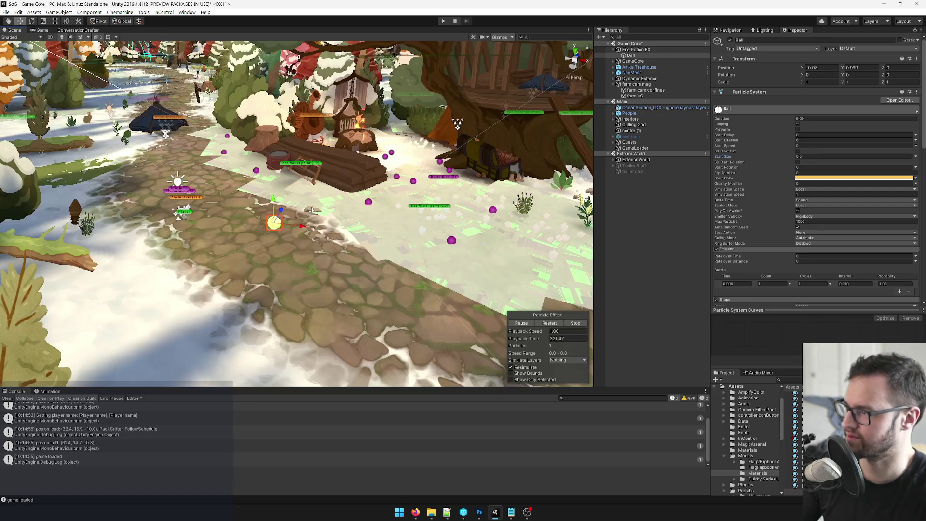
{"action": "left_click", "coordinate": [636, 49]}
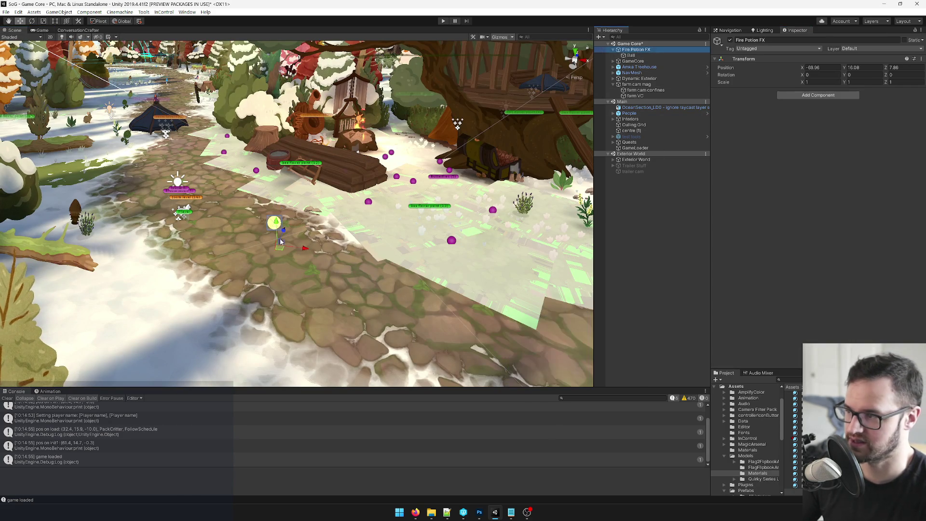
Step: Move Fire Potion FX to -72.6, 16.08, 107.8, preview it in Game view, and reangle the camera
{"action": "mouse_move", "coordinate": [278, 251]}
{"action": "left_mouse_down"}
{"action": "mouse_move", "coordinate": [217, 241]}
{"action": "mouse_move", "coordinate": [145, 263]}
{"action": "left_mouse_up"}
{"action": "left_click", "coordinate": [43, 32]}
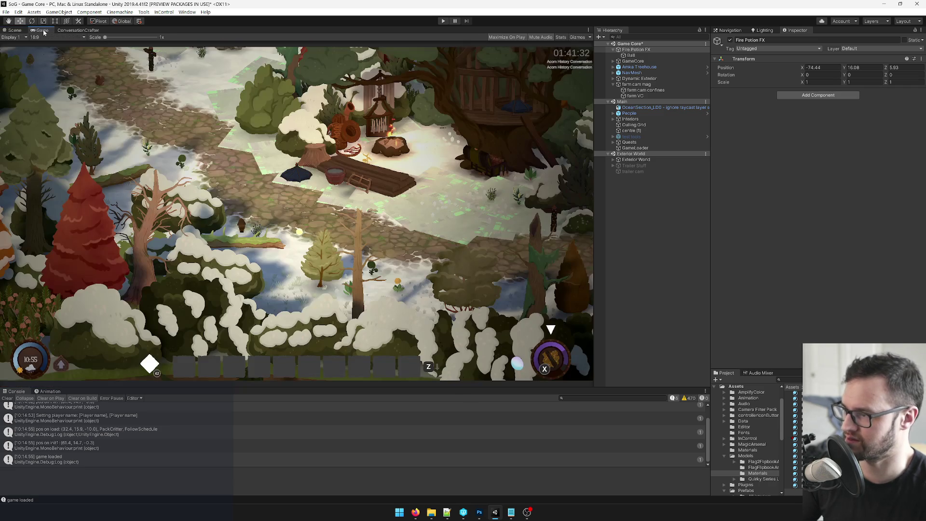
{"action": "left_click", "coordinate": [16, 30]}
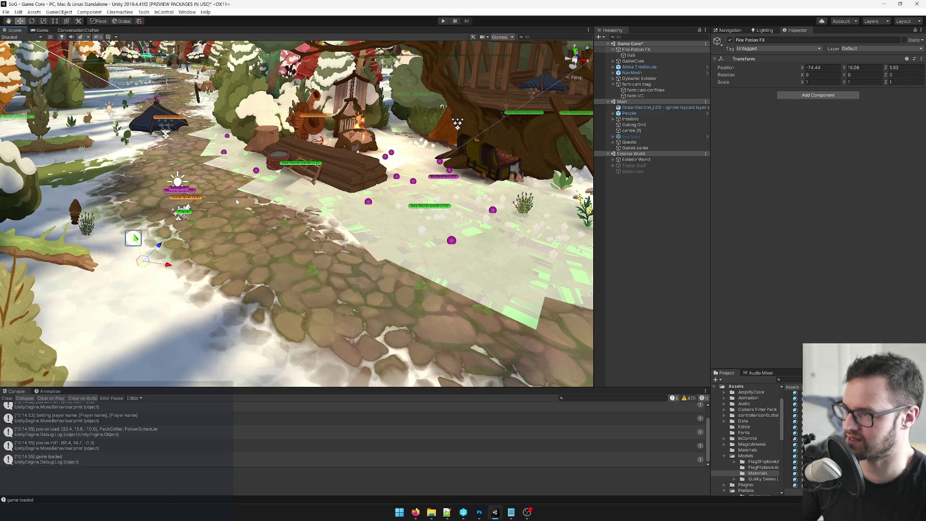
{"action": "left_click", "coordinate": [43, 30]}
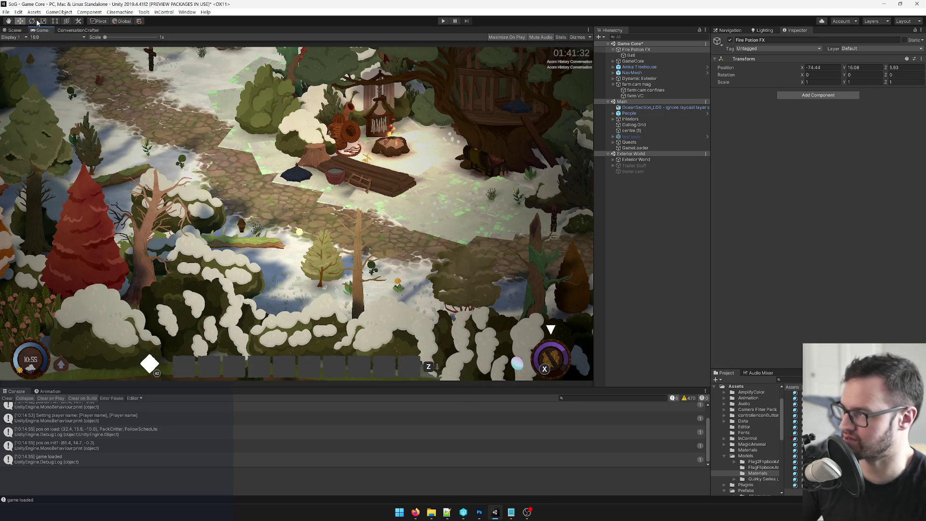
{"action": "left_click", "coordinate": [16, 30]}
{"action": "mouse_move", "coordinate": [290, 193]}
{"action": "left_mouse_down"}
{"action": "mouse_move", "coordinate": [375, 223]}
{"action": "mouse_move", "coordinate": [285, 228]}
{"action": "mouse_move", "coordinate": [213, 163]}
{"action": "mouse_move", "coordinate": [194, 163]}
{"action": "left_mouse_up"}
Step: Frame Fire Potion FX and move the Player from GameCore beside it
{"action": "key", "text": "f"}
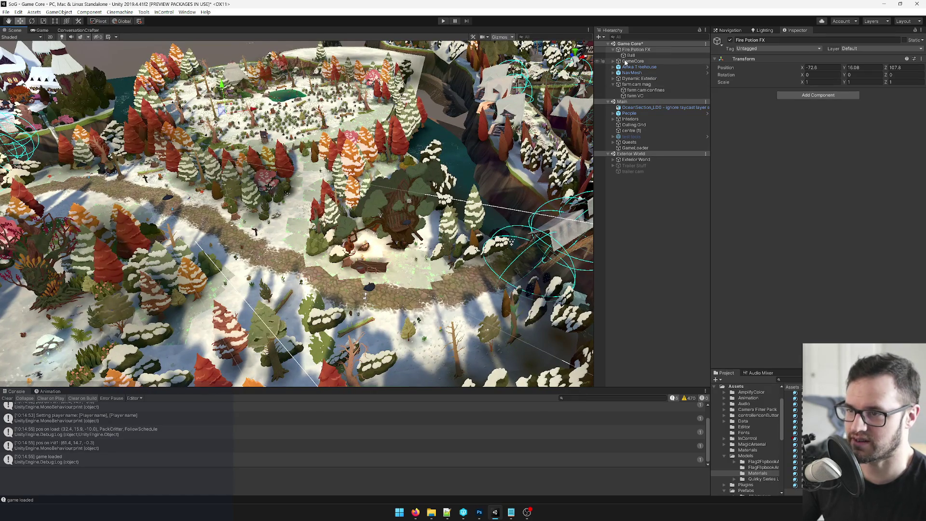
{"action": "left_click", "coordinate": [614, 62]}
{"action": "left_click", "coordinate": [634, 67]}
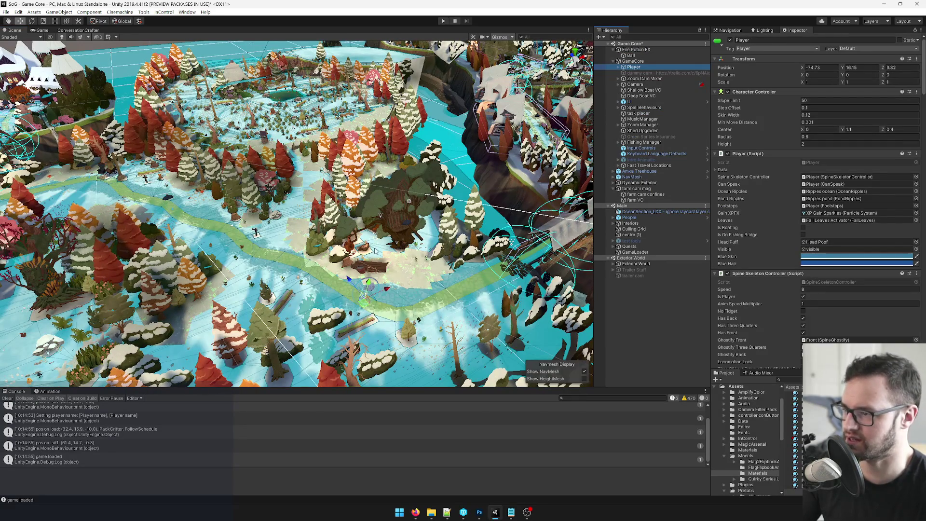
{"action": "mouse_move", "coordinate": [354, 274]}
{"action": "left_mouse_down"}
{"action": "mouse_move", "coordinate": [271, 193]}
{"action": "mouse_move", "coordinate": [223, 116]}
{"action": "left_mouse_up"}
Step: Select the Ball effect, frame it in the scene, and return to the Game view
{"action": "left_click", "coordinate": [630, 55]}
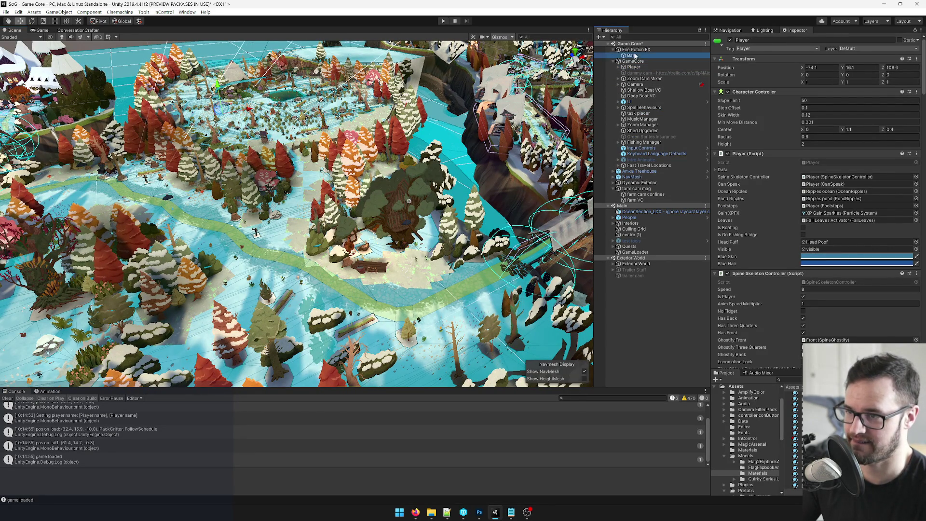
{"action": "key", "text": "f"}
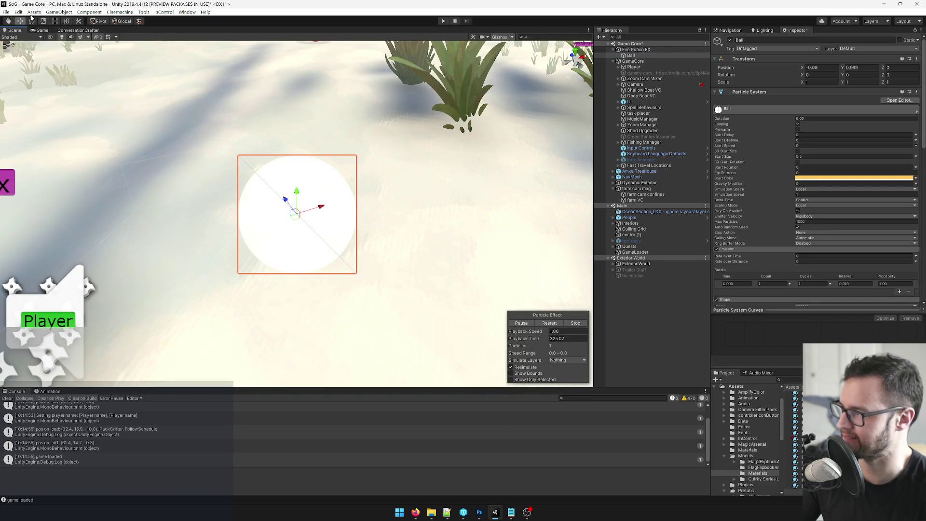
{"action": "left_click", "coordinate": [41, 31]}
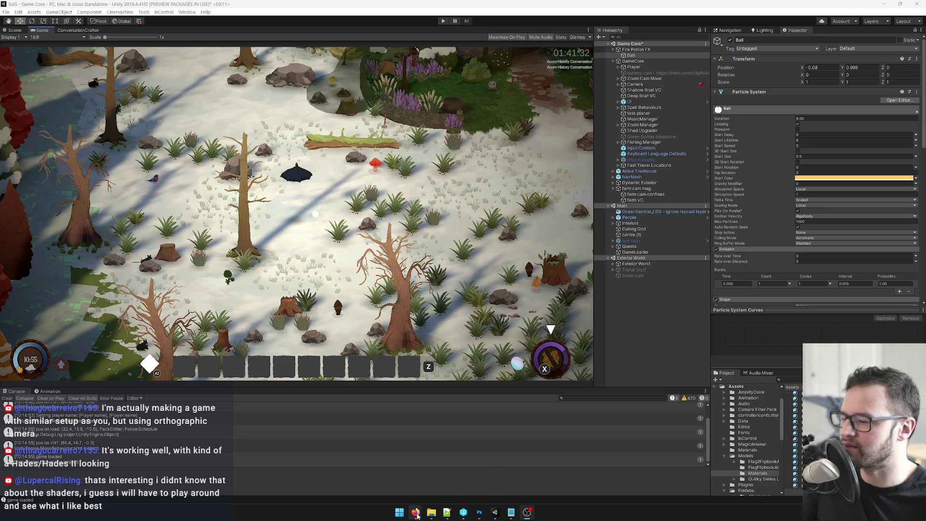
Step: Bring the browser's Steam article 'A Refreshed Steam Store Home Page' full-screen in front of Unity
{"action": "mouse_move", "coordinate": [415, 512]}
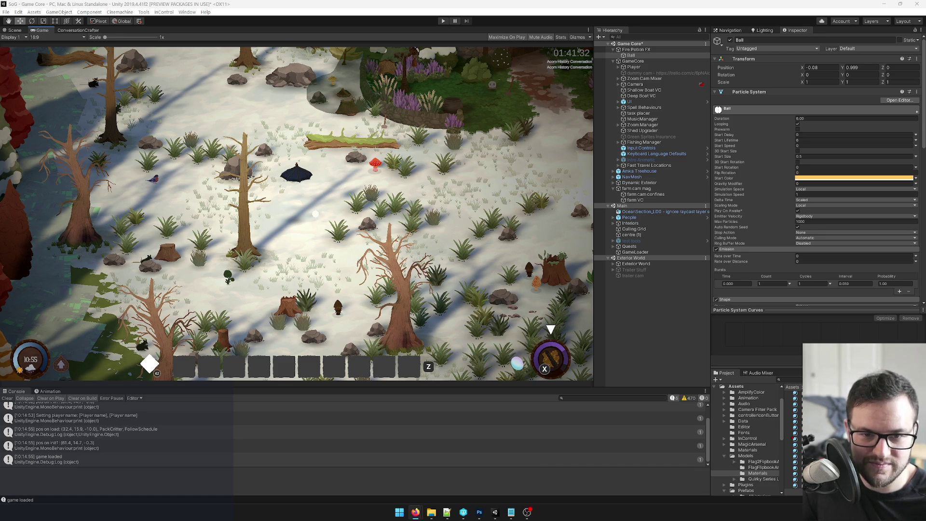
{"action": "key", "text": "alt+Tab"}
{"action": "left_click", "coordinate": [601, 169]}
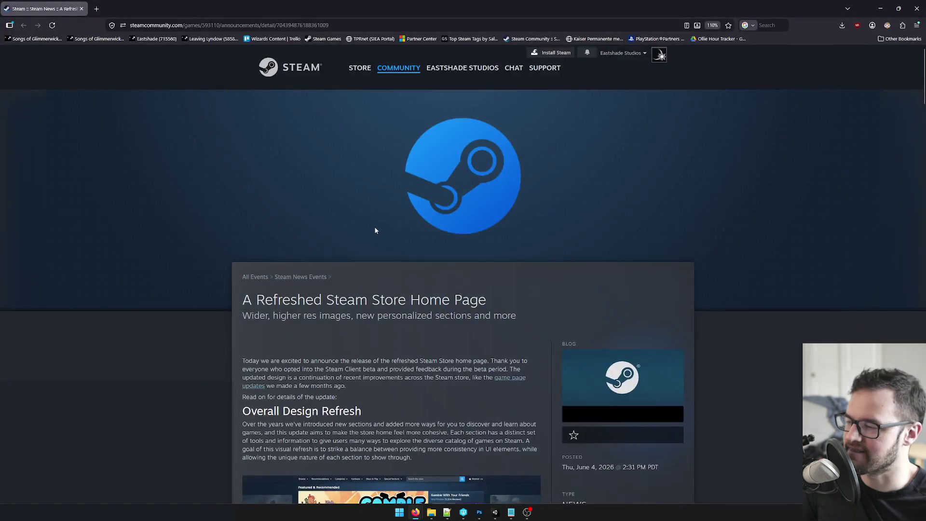
{"action": "scroll", "coordinate": [368, 231], "scroll_direction": "down", "scroll_amount": 1}
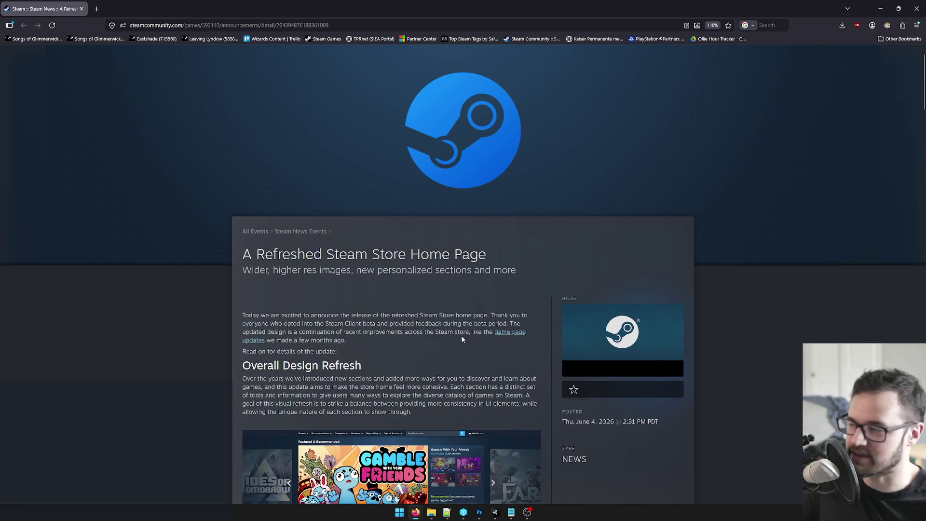
{"action": "scroll", "coordinate": [404, 324], "scroll_direction": "down", "scroll_amount": 3}
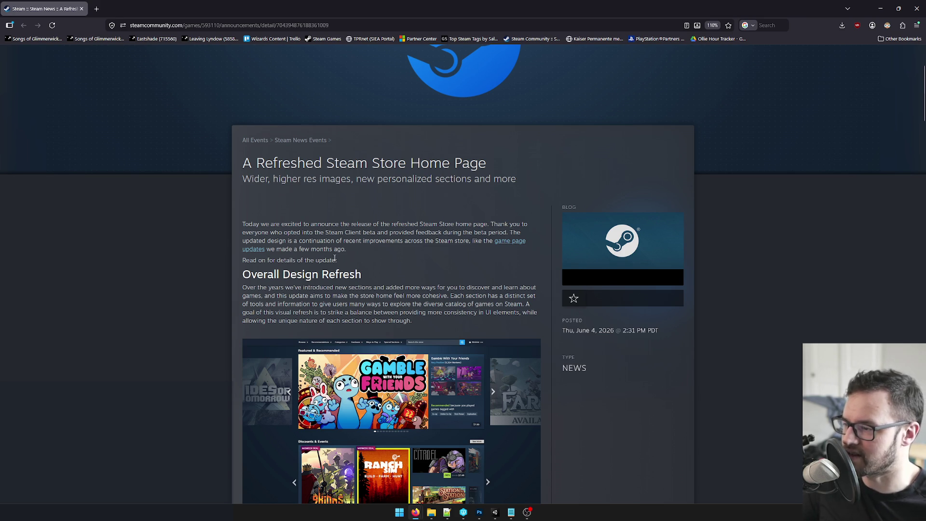
{"action": "scroll", "coordinate": [389, 265], "scroll_direction": "down", "scroll_amount": 2}
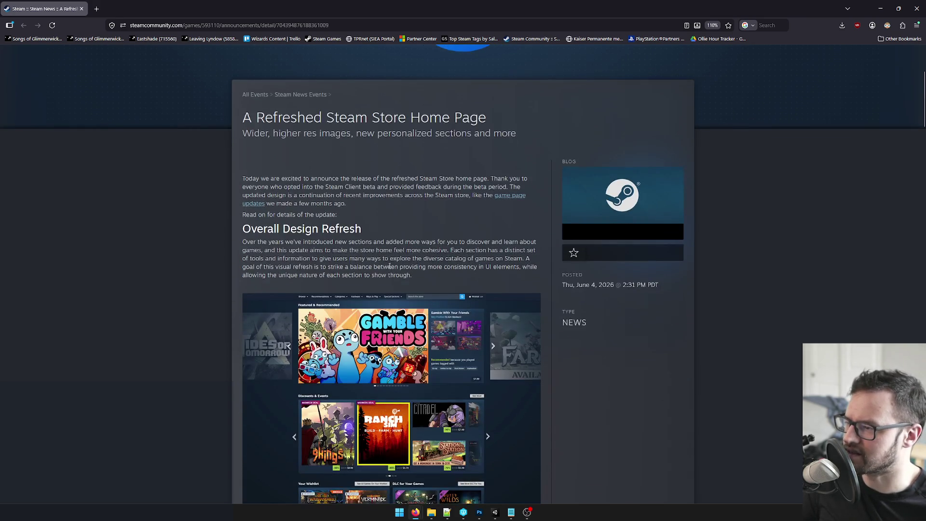
{"action": "scroll", "coordinate": [391, 240], "scroll_direction": "down", "scroll_amount": 2}
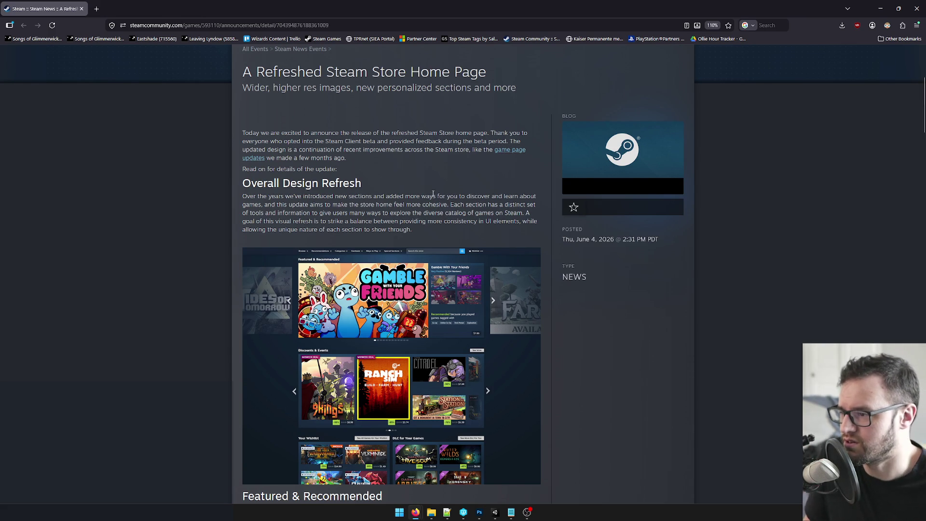
{"action": "double_click", "coordinate": [453, 204]}
{"action": "left_click", "coordinate": [462, 206]}
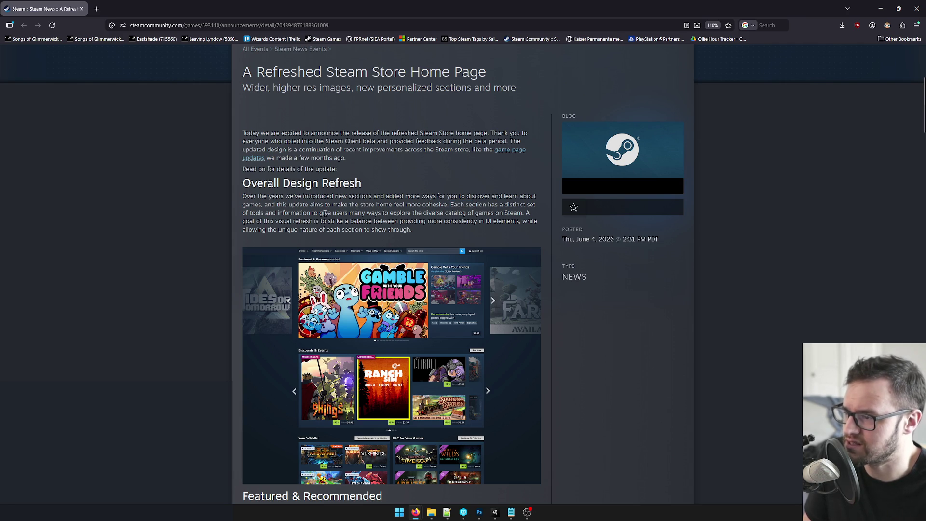
{"action": "left_click_drag", "start_coordinate": [340, 213], "coordinate": [349, 214]}
{"action": "left_click", "coordinate": [382, 217]}
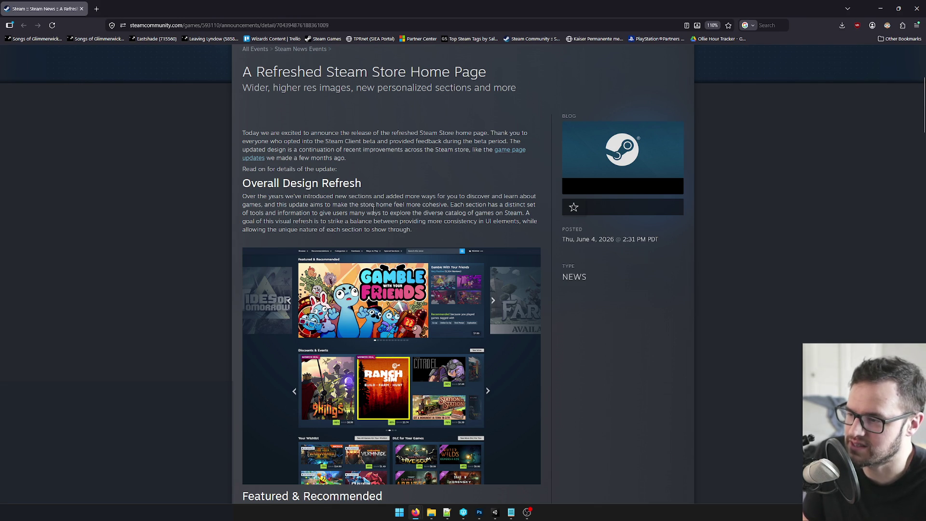
{"action": "scroll", "coordinate": [464, 217], "scroll_direction": "down", "scroll_amount": 1}
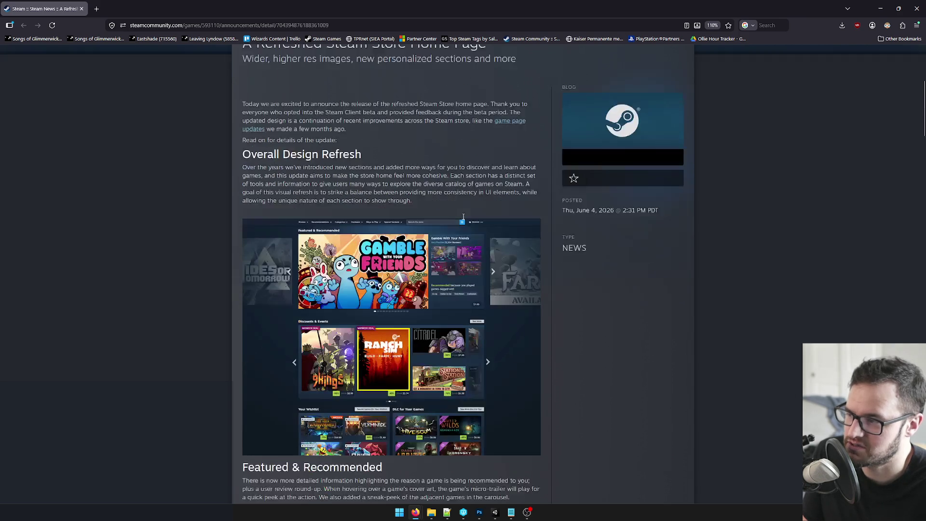
{"action": "scroll", "coordinate": [612, 293], "scroll_direction": "down", "scroll_amount": 6}
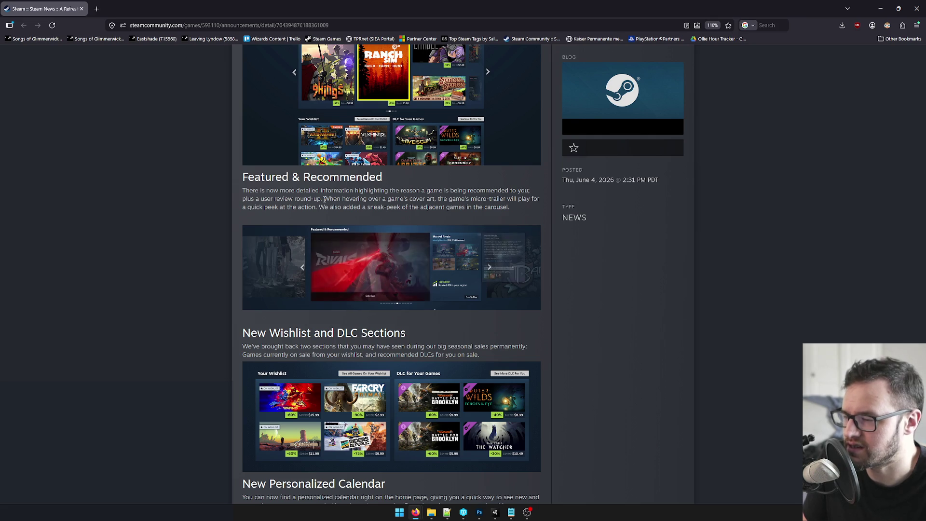
{"action": "scroll", "coordinate": [576, 247], "scroll_direction": "down", "scroll_amount": 2}
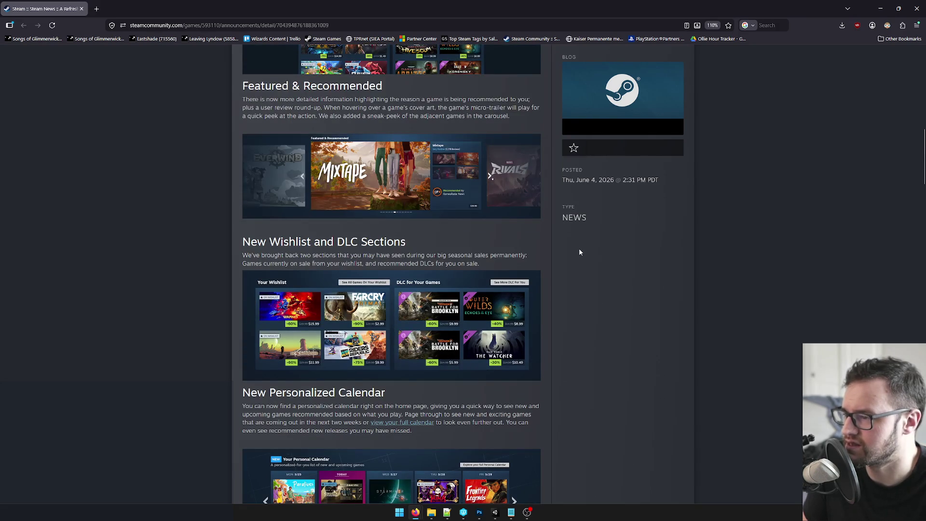
{"action": "scroll", "coordinate": [578, 250], "scroll_direction": "down", "scroll_amount": 1}
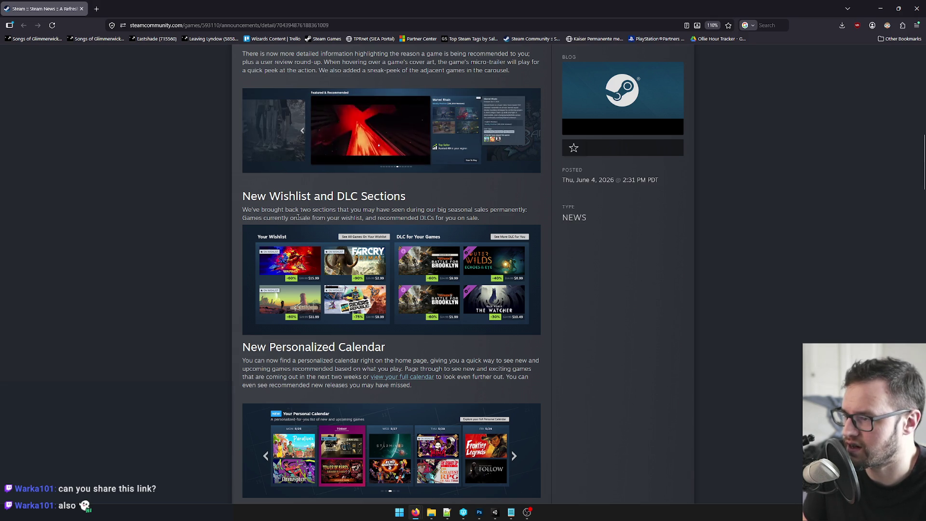
{"action": "mouse_move", "coordinate": [363, 217]}
{"action": "left_mouse_down"}
{"action": "mouse_move", "coordinate": [487, 220]}
{"action": "mouse_move", "coordinate": [372, 217]}
{"action": "left_mouse_up"}
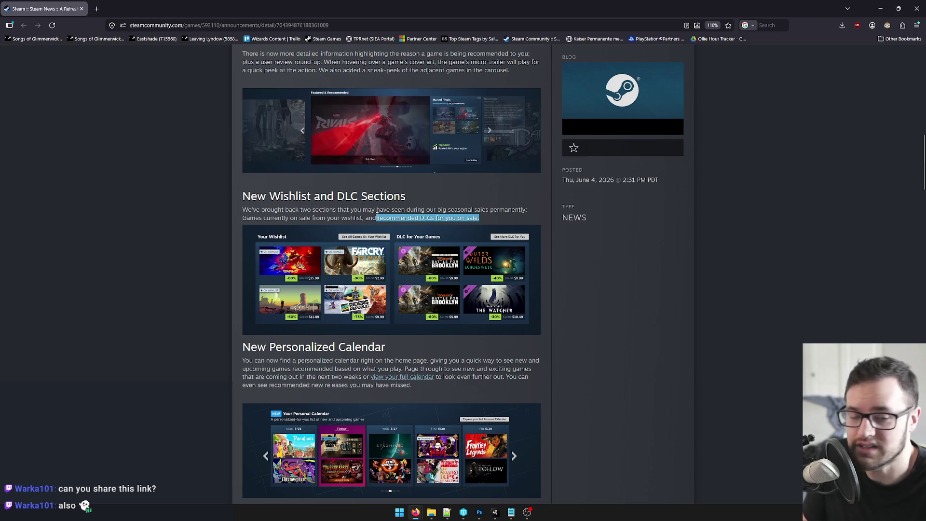
{"action": "left_click", "coordinate": [432, 217]}
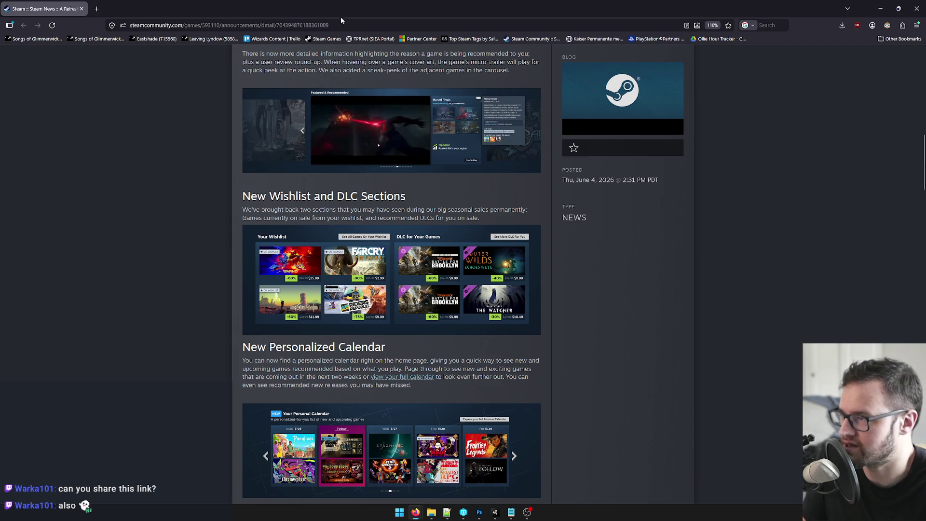
Step: Select the article's address, then scroll and highlight text while reading the calendar paragraph
{"action": "left_click", "coordinate": [351, 25]}
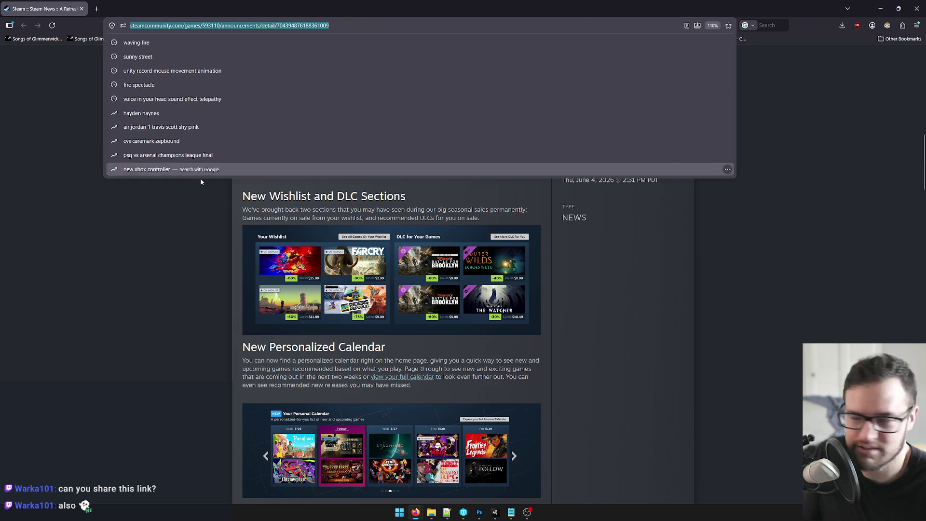
{"action": "left_click", "coordinate": [178, 263]}
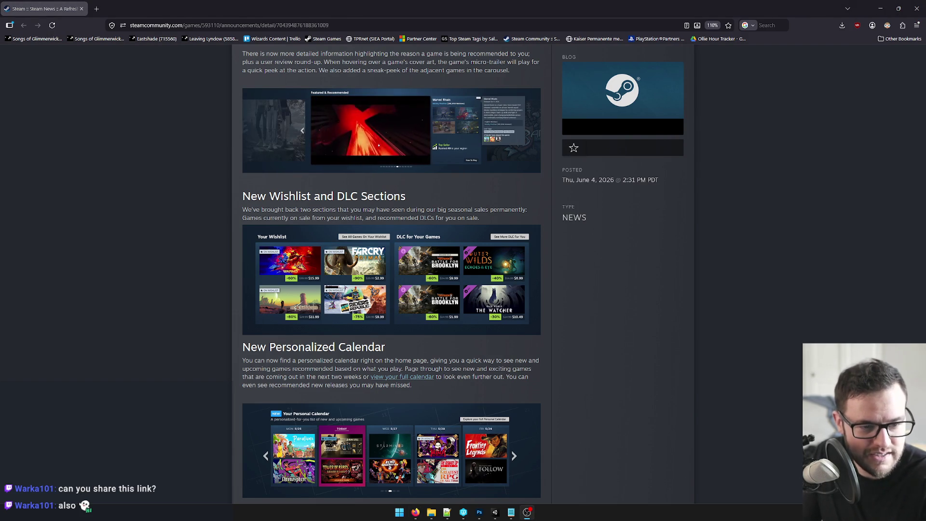
{"action": "scroll", "coordinate": [295, 251], "scroll_direction": "up", "scroll_amount": 15}
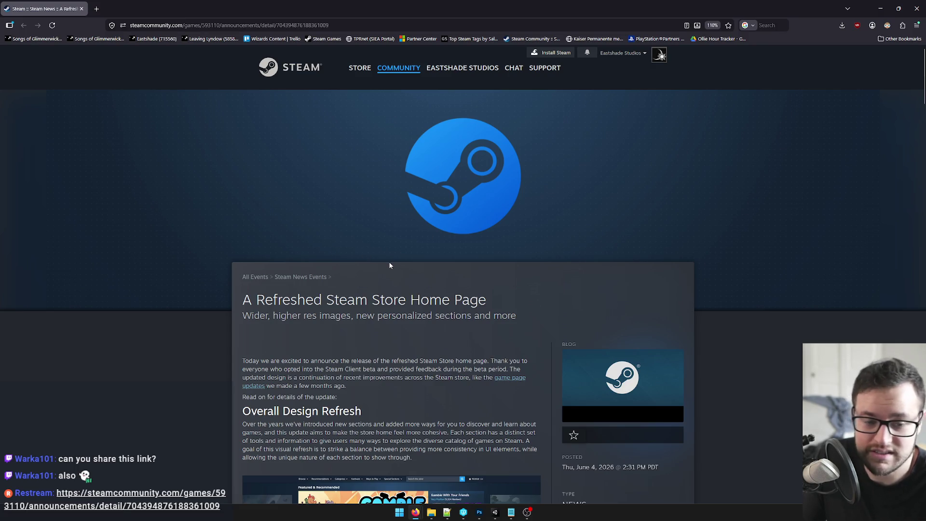
{"action": "scroll", "coordinate": [400, 282], "scroll_direction": "down", "scroll_amount": 15}
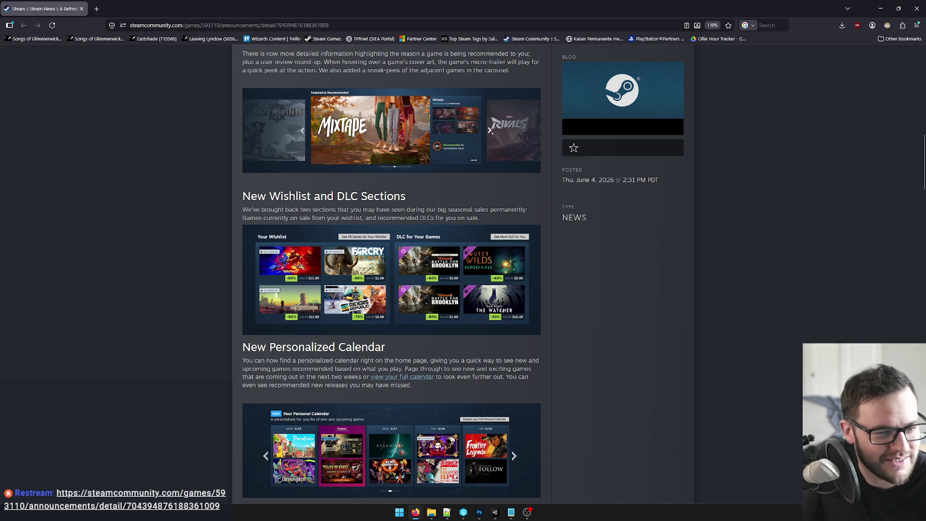
{"action": "scroll", "coordinate": [473, 303], "scroll_direction": "down", "scroll_amount": 3}
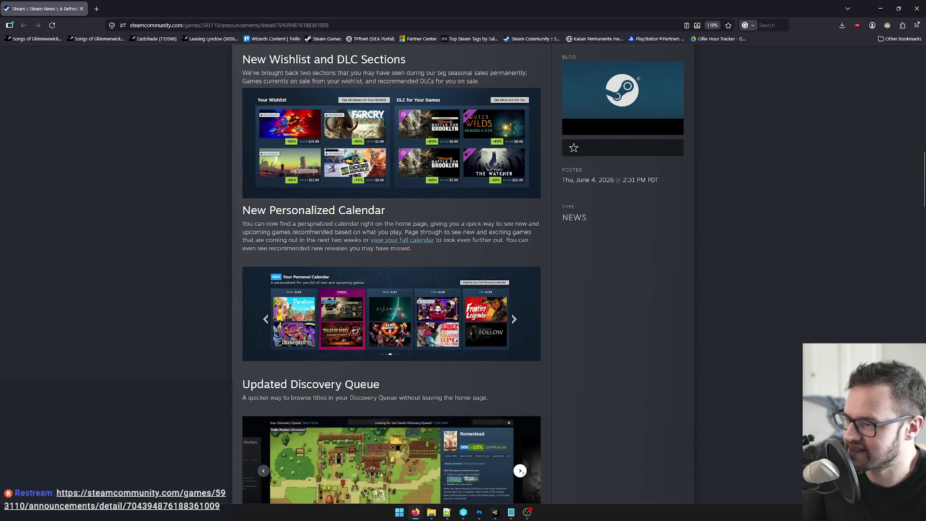
{"action": "left_click_drag", "start_coordinate": [261, 224], "coordinate": [353, 226]}
{"action": "left_click", "coordinate": [352, 226]}
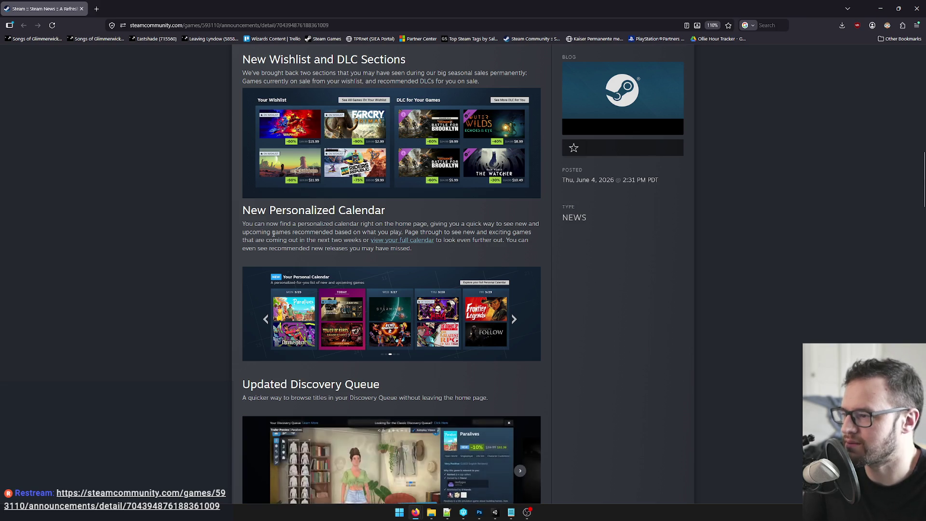
{"action": "left_click_drag", "start_coordinate": [271, 231], "coordinate": [279, 232]}
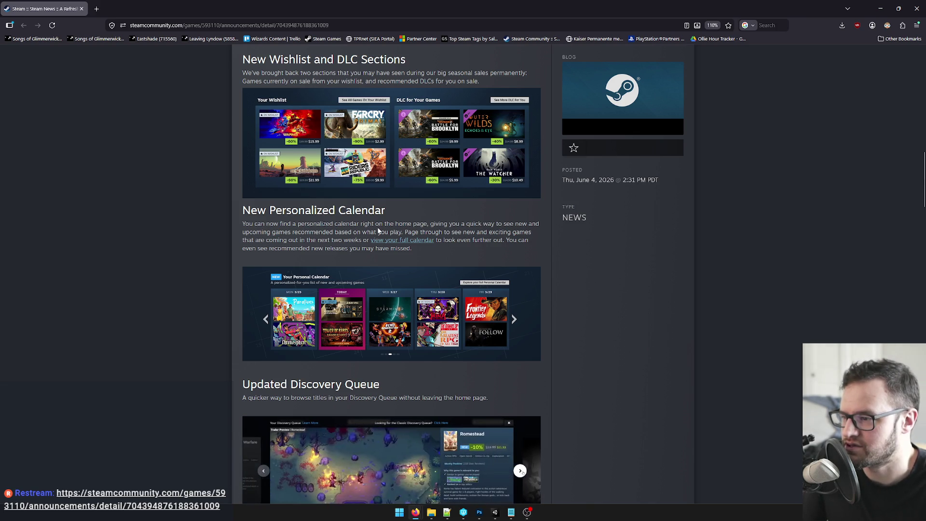
{"action": "left_click_drag", "start_coordinate": [264, 240], "coordinate": [332, 240]}
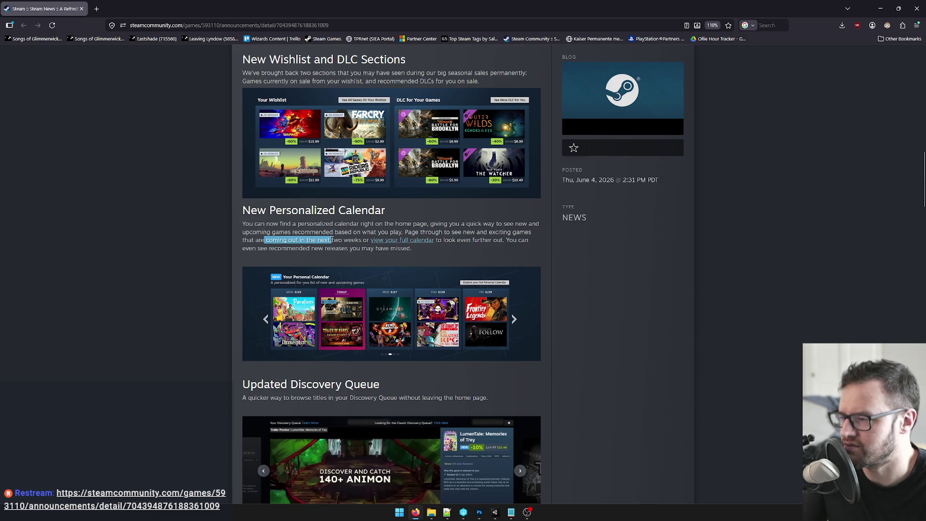
{"action": "left_click", "coordinate": [367, 250]}
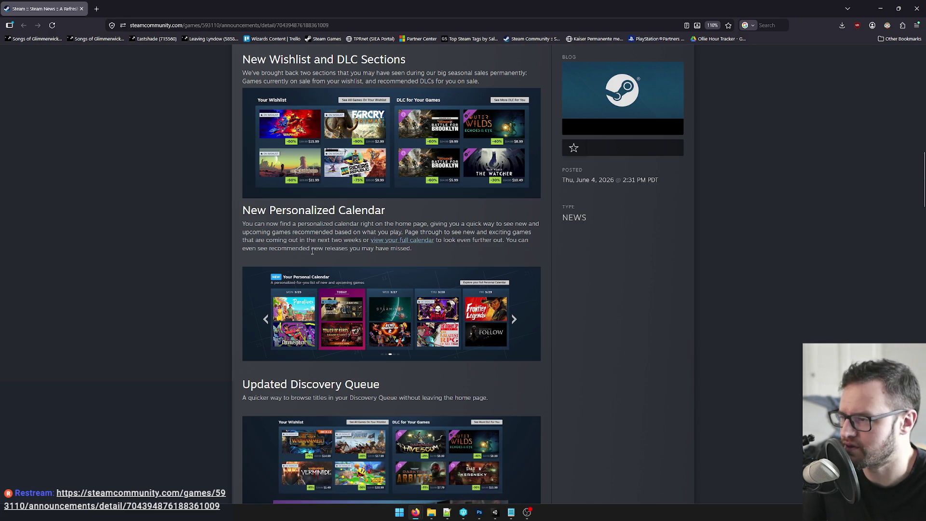
Step: Open the 'view your full calendar' link in a new tab and return to the Steam news tab
{"action": "right_click", "coordinate": [399, 242]}
{"action": "left_click", "coordinate": [427, 246]}
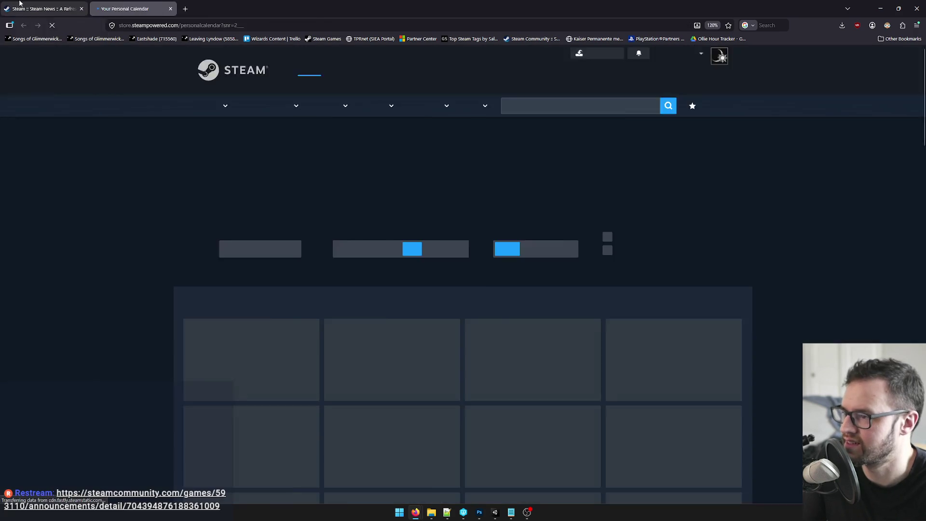
{"action": "left_click", "coordinate": [19, 4]}
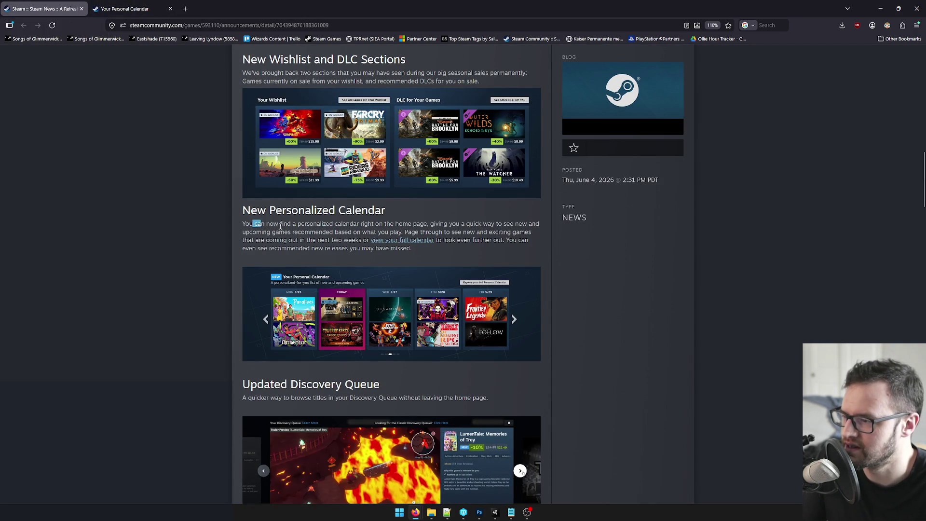
Step: Read the New Personalized Calendar and Updated Discovery Queue sections, highlighting text while reading
{"action": "left_click_drag", "start_coordinate": [262, 225], "coordinate": [336, 233]}
{"action": "left_click", "coordinate": [345, 235]}
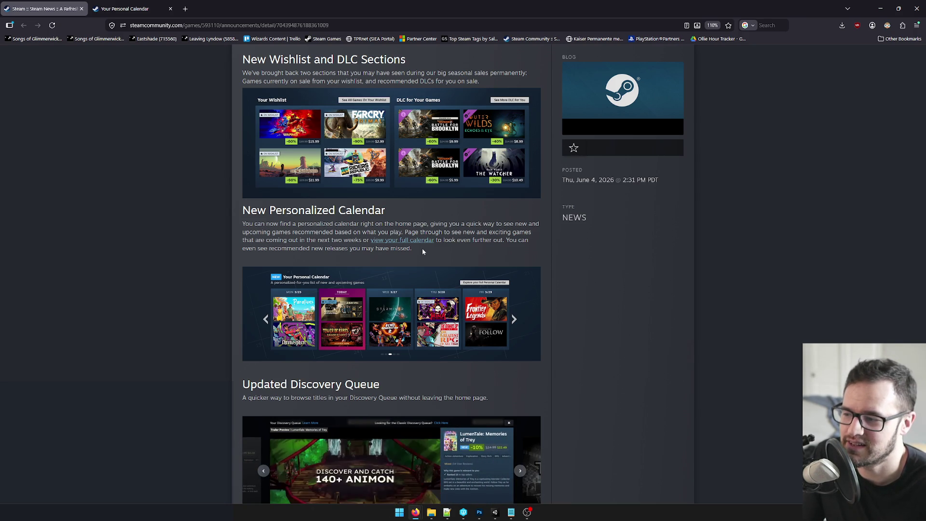
{"action": "scroll", "coordinate": [423, 252], "scroll_direction": "down", "scroll_amount": 1}
{"action": "scroll", "coordinate": [420, 257], "scroll_direction": "up", "scroll_amount": 1}
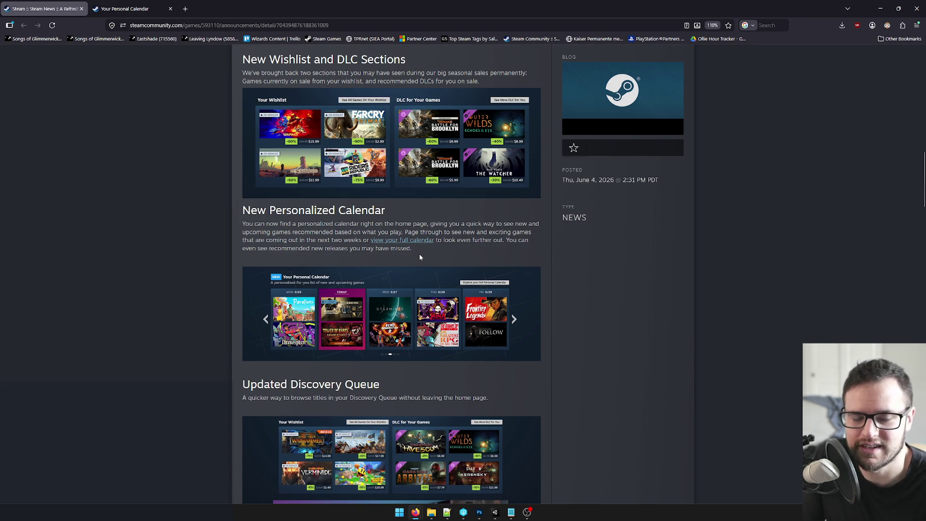
{"action": "left_click_drag", "start_coordinate": [593, 211], "coordinate": [417, 310]}
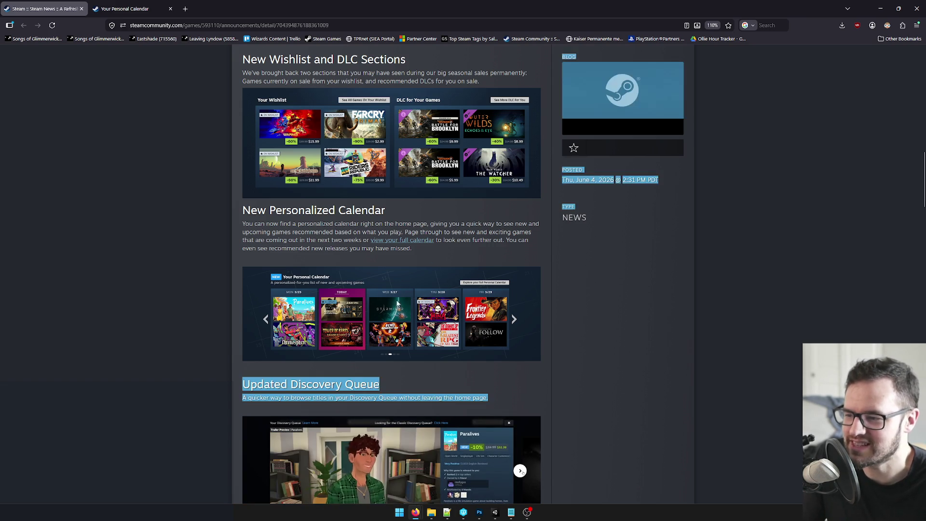
{"action": "left_click", "coordinate": [340, 246]}
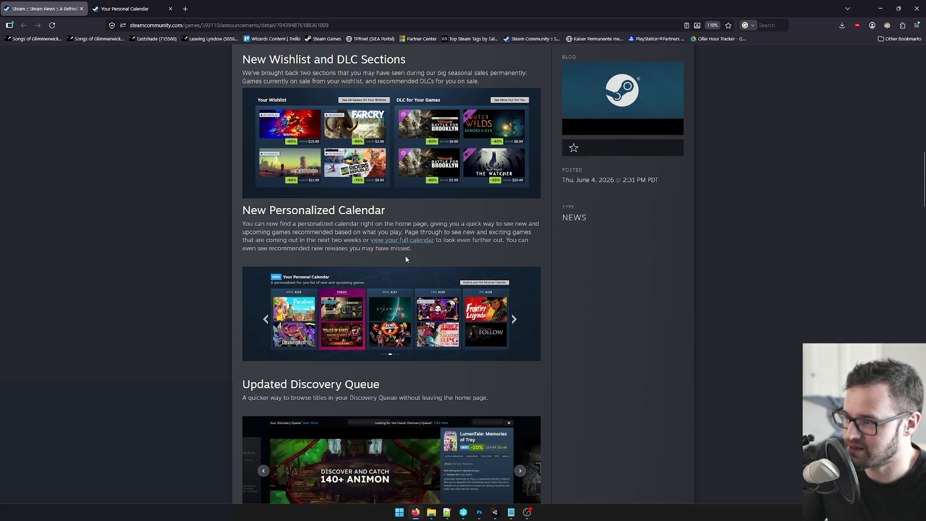
Step: Finish reading the calendar paragraph and switch to the Your Personal Calendar tab
{"action": "scroll", "coordinate": [418, 264], "scroll_direction": "down", "scroll_amount": 1}
{"action": "scroll", "coordinate": [414, 266], "scroll_direction": "up", "scroll_amount": 1}
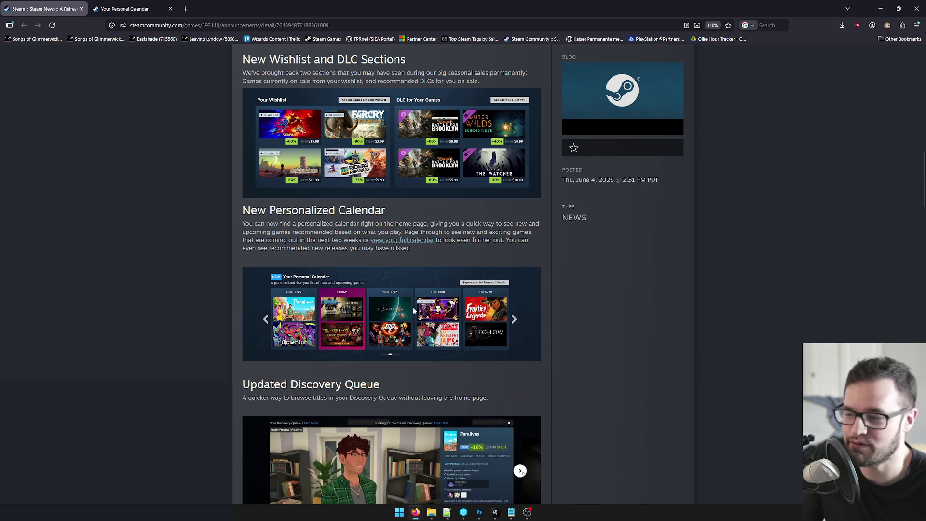
{"action": "left_click_drag", "start_coordinate": [412, 248], "coordinate": [290, 240]}
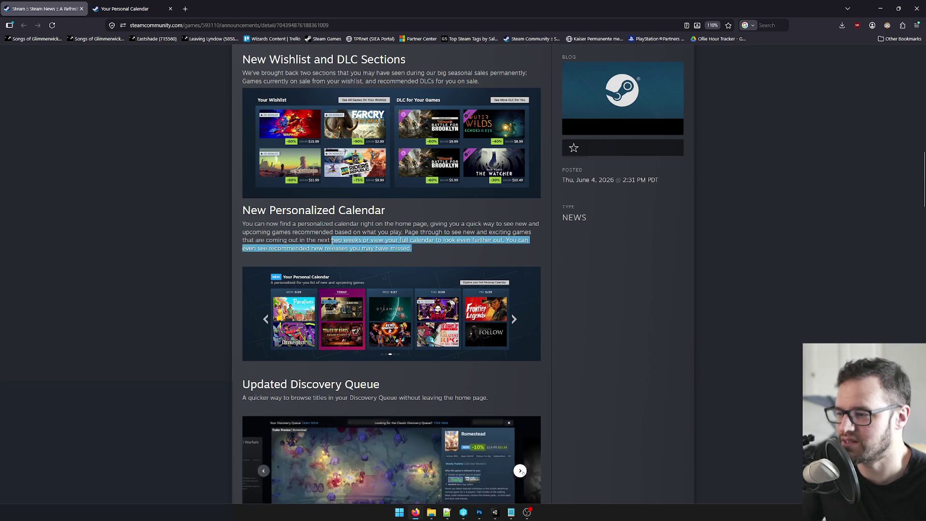
{"action": "left_click", "coordinate": [300, 230]}
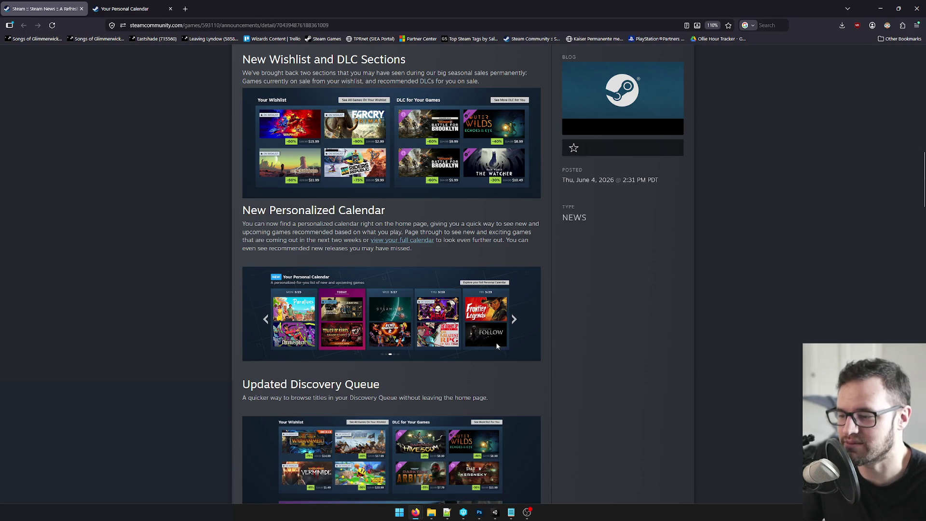
{"action": "left_click", "coordinate": [128, 5]}
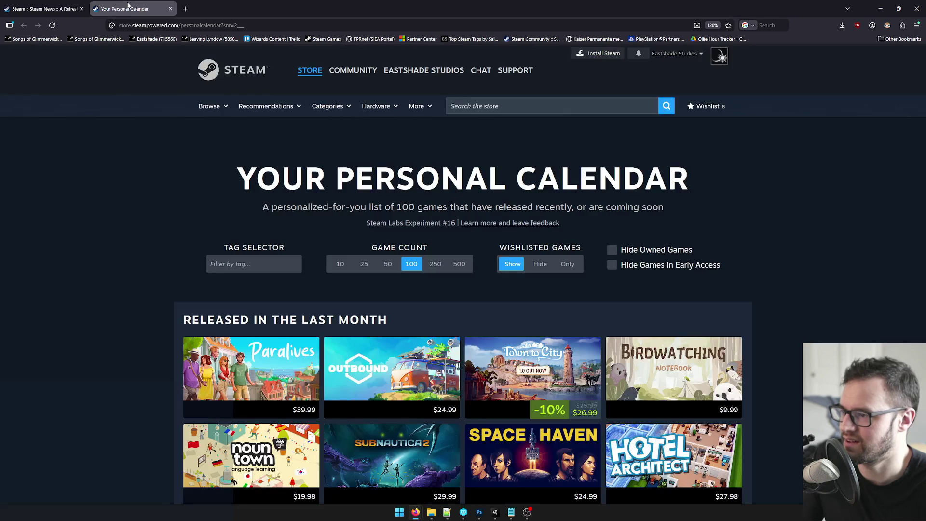
{"action": "scroll", "coordinate": [164, 186], "scroll_direction": "down", "scroll_amount": 3}
{"action": "scroll", "coordinate": [338, 207], "scroll_direction": "up", "scroll_amount": 4}
{"action": "left_click_drag", "start_coordinate": [273, 177], "coordinate": [511, 178]}
{"action": "left_click", "coordinate": [273, 214]}
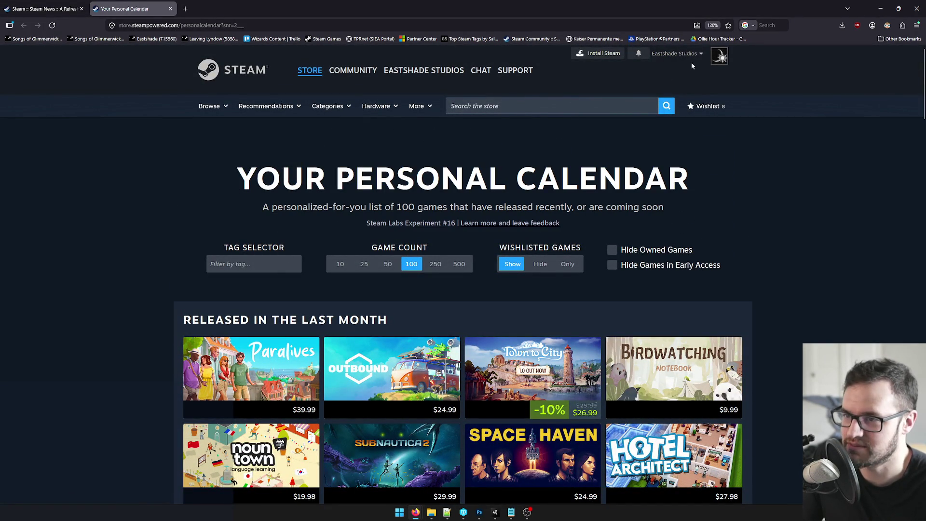
{"action": "scroll", "coordinate": [680, 123], "scroll_direction": "down", "scroll_amount": 2}
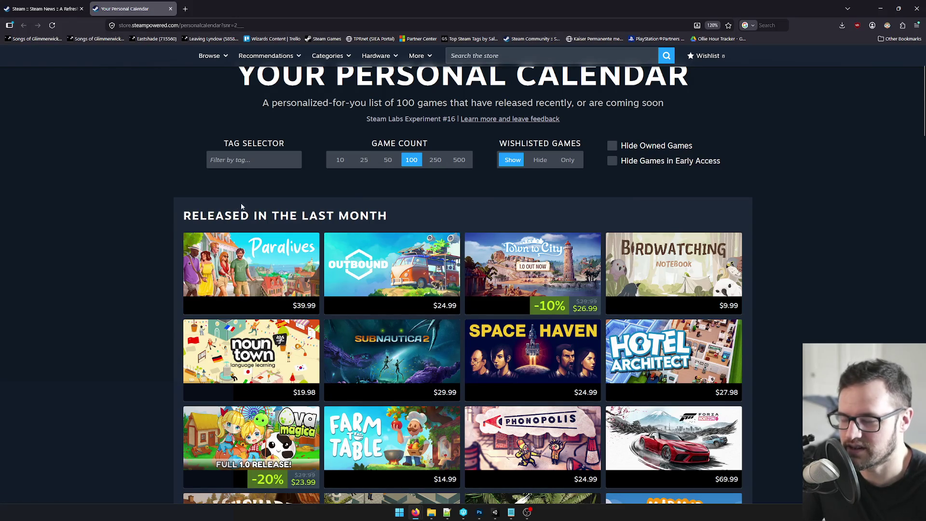
{"action": "scroll", "coordinate": [448, 252], "scroll_direction": "up", "scroll_amount": 2}
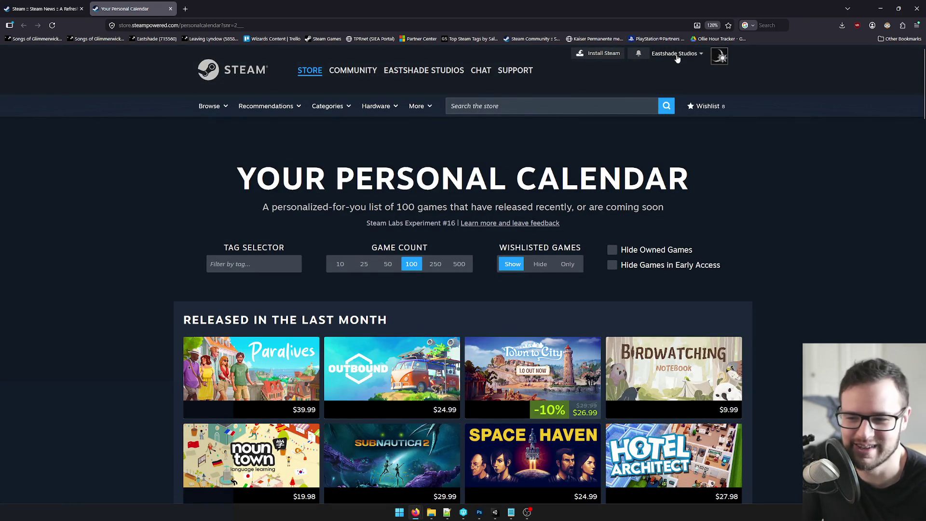
{"action": "scroll", "coordinate": [724, 197], "scroll_direction": "down", "scroll_amount": 1}
{"action": "scroll", "coordinate": [627, 213], "scroll_direction": "up", "scroll_amount": 1}
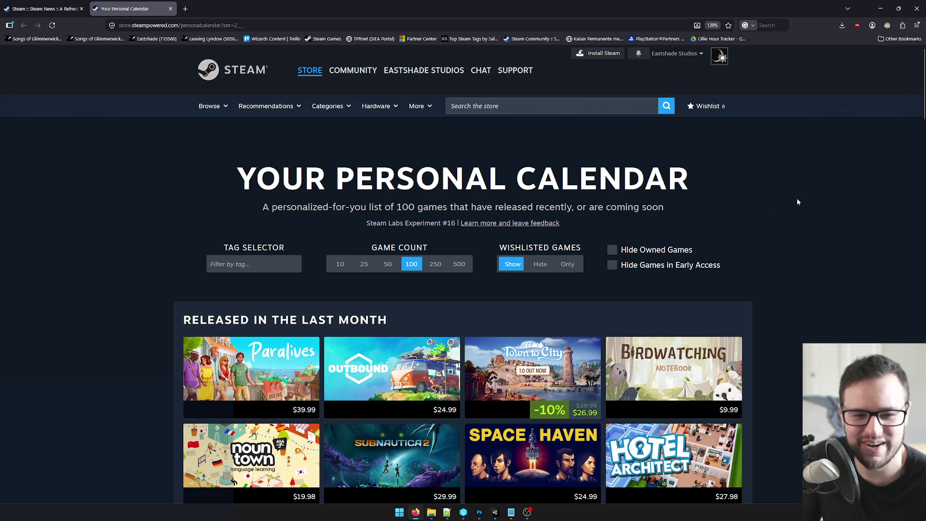
{"action": "scroll", "coordinate": [730, 184], "scroll_direction": "down", "scroll_amount": 2}
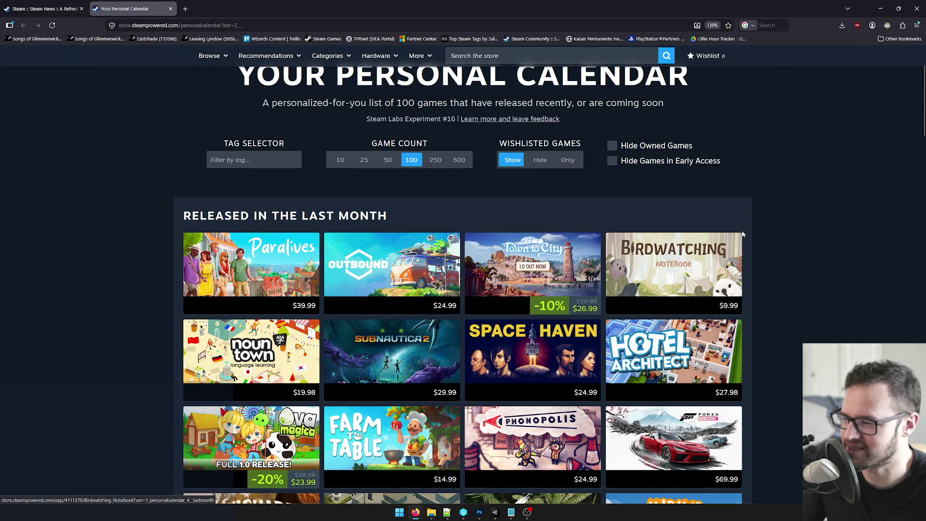
{"action": "scroll", "coordinate": [743, 234], "scroll_direction": "down", "scroll_amount": 4}
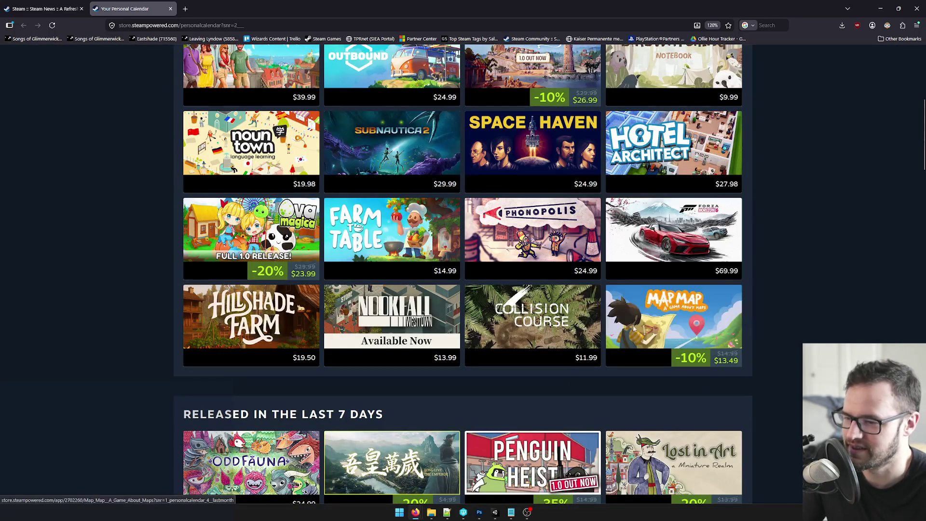
{"action": "scroll", "coordinate": [705, 353], "scroll_direction": "down", "scroll_amount": 11}
{"action": "scroll", "coordinate": [665, 202], "scroll_direction": "up", "scroll_amount": 20}
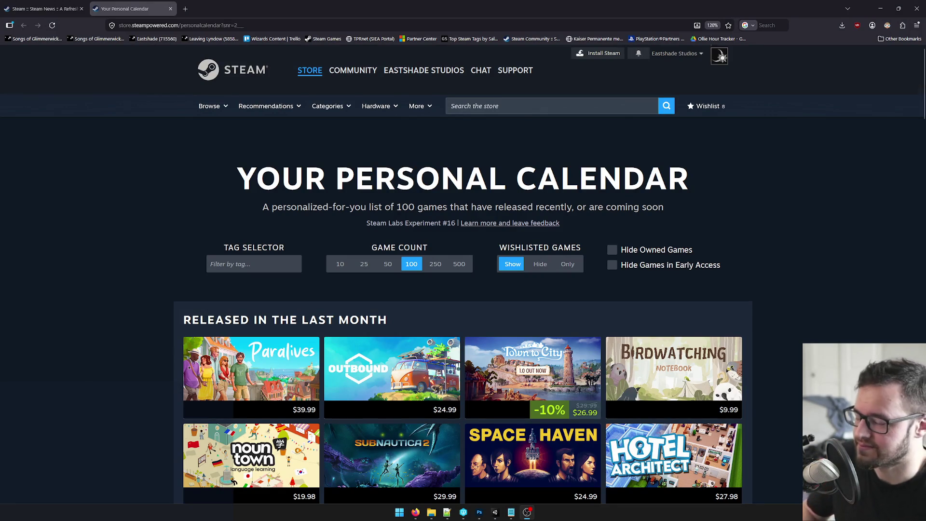
Step: Scroll down through the upcoming weeks of the personal calendar
{"action": "scroll", "coordinate": [675, 307], "scroll_direction": "down", "scroll_amount": 8}
{"action": "scroll", "coordinate": [665, 303], "scroll_direction": "up", "scroll_amount": 2}
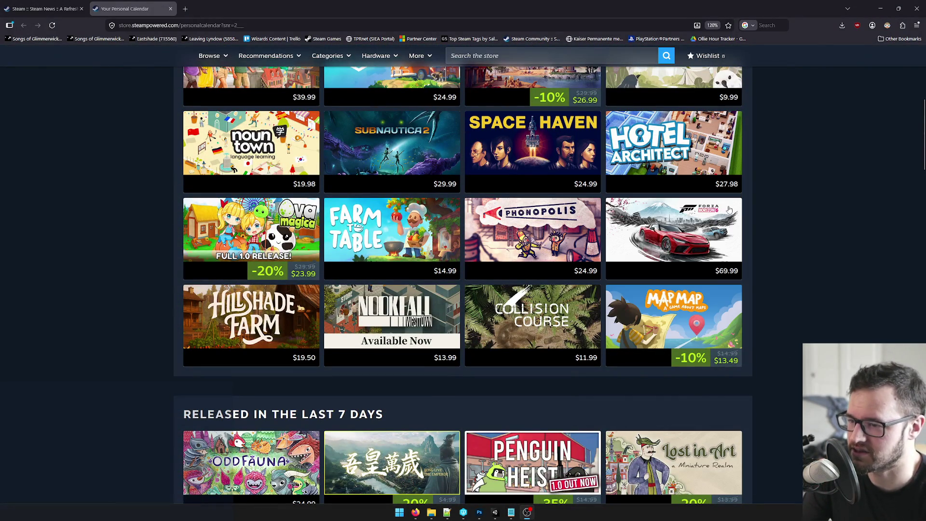
{"action": "scroll", "coordinate": [777, 257], "scroll_direction": "down", "scroll_amount": 4}
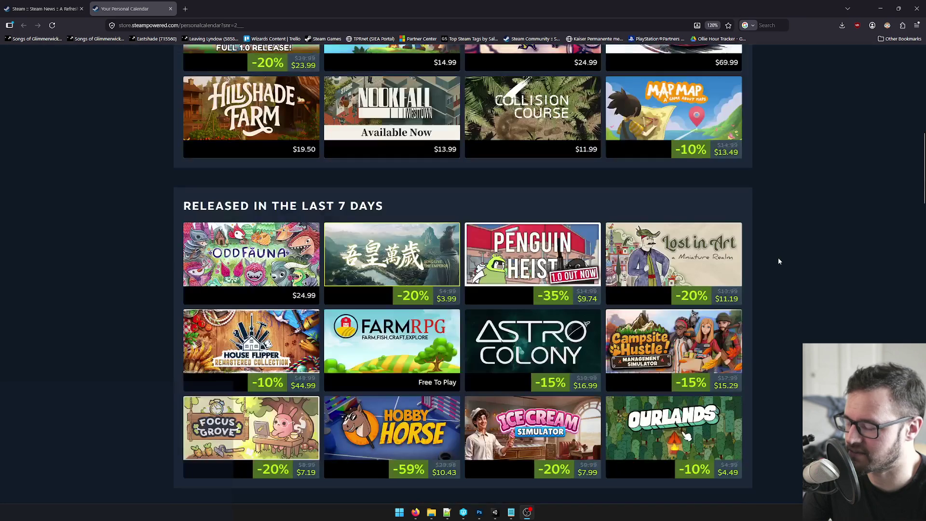
{"action": "scroll", "coordinate": [777, 256], "scroll_direction": "down", "scroll_amount": 4}
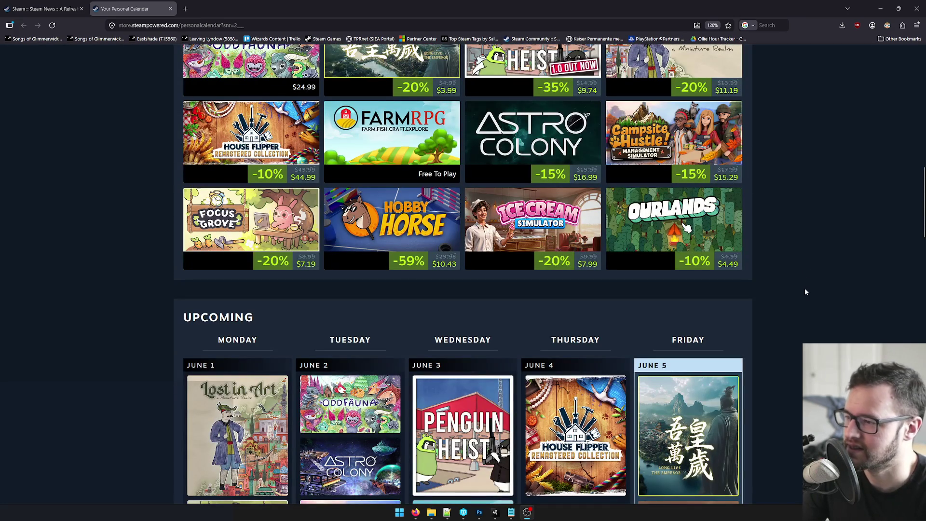
{"action": "scroll", "coordinate": [804, 289], "scroll_direction": "down", "scroll_amount": 2}
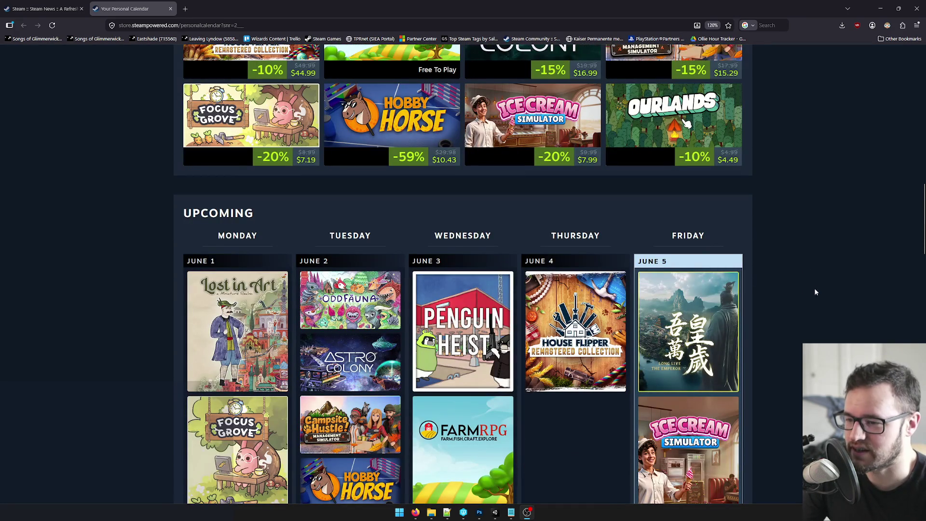
{"action": "scroll", "coordinate": [810, 296], "scroll_direction": "down", "scroll_amount": 2}
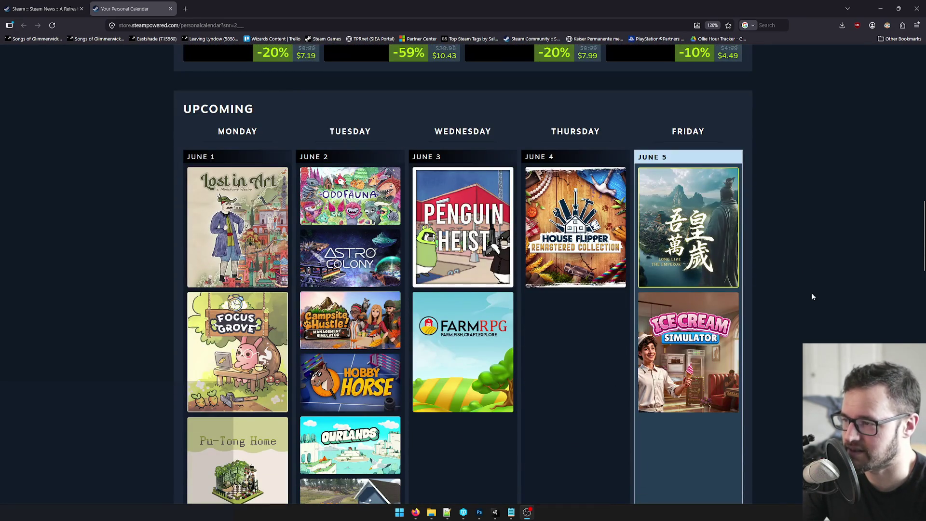
{"action": "scroll", "coordinate": [811, 295], "scroll_direction": "down", "scroll_amount": 2}
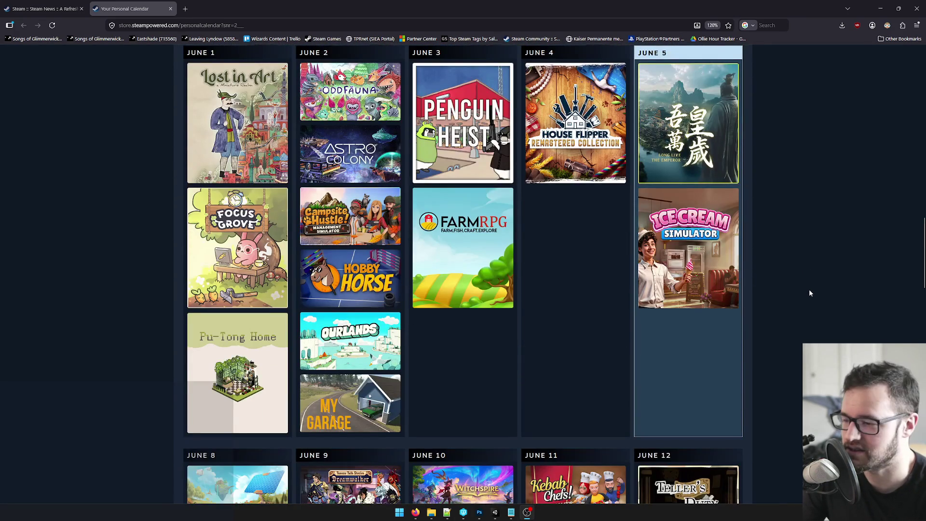
{"action": "scroll", "coordinate": [810, 293], "scroll_direction": "down", "scroll_amount": 7}
{"action": "scroll", "coordinate": [810, 313], "scroll_direction": "down", "scroll_amount": 8}
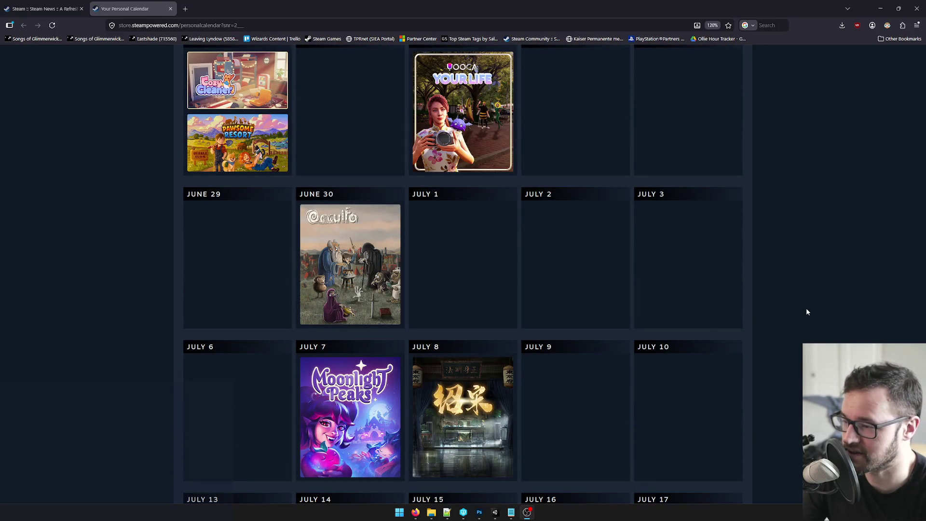
{"action": "scroll", "coordinate": [874, 316], "scroll_direction": "down", "scroll_amount": 4}
{"action": "scroll", "coordinate": [527, 244], "scroll_direction": "up", "scroll_amount": 4}
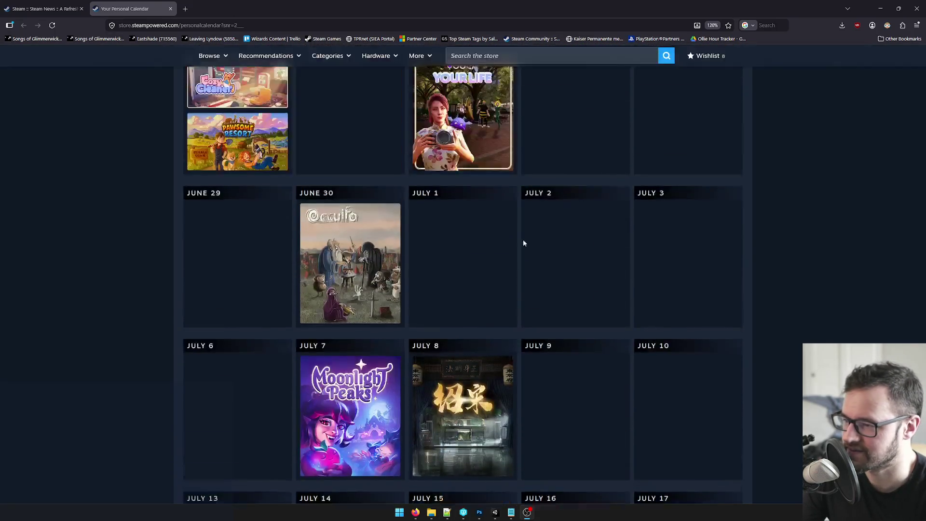
{"action": "scroll", "coordinate": [470, 240], "scroll_direction": "up", "scroll_amount": 11}
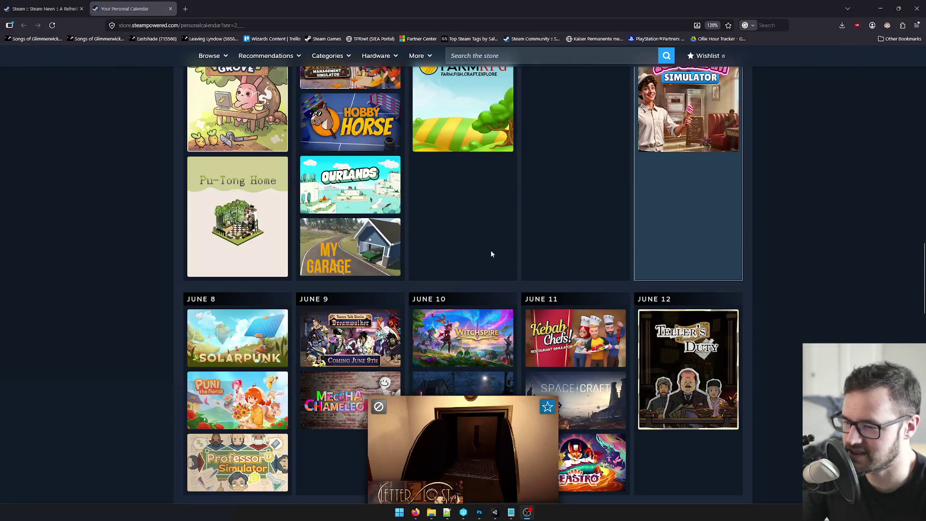
{"action": "scroll", "coordinate": [437, 315], "scroll_direction": "down", "scroll_amount": 4}
{"action": "scroll", "coordinate": [437, 314], "scroll_direction": "up", "scroll_amount": 12}
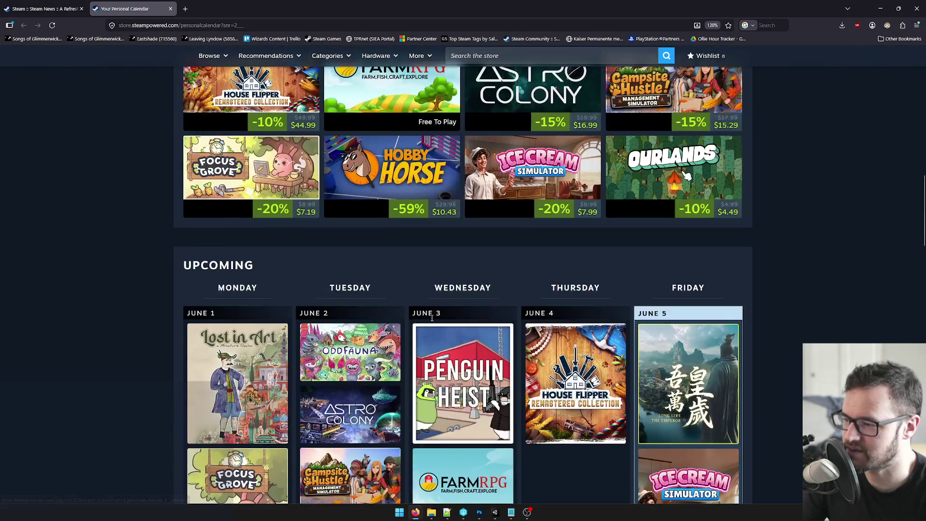
Step: Scroll back to the top of the calendar and return to the Steam News announcement
{"action": "mouse_move", "coordinate": [761, 328]}
{"action": "scroll", "coordinate": [761, 328], "scroll_direction": "up", "scroll_amount": 4}
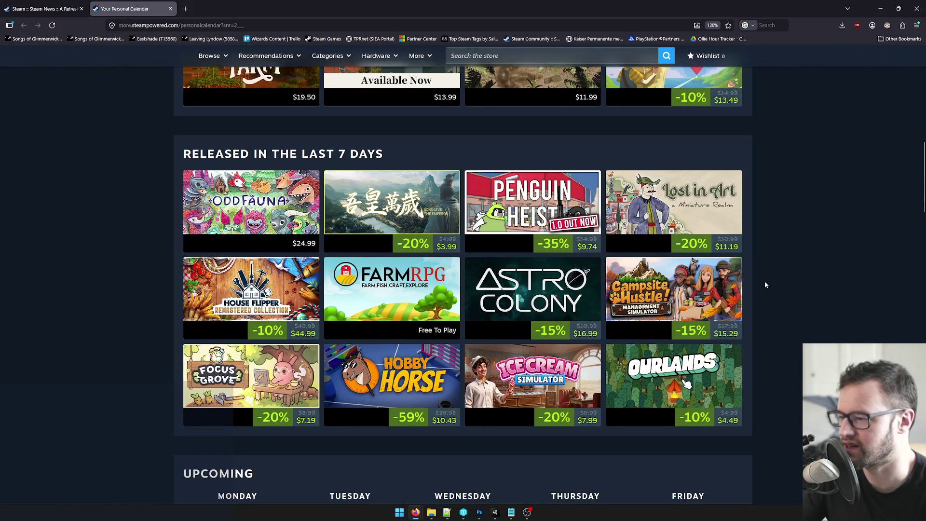
{"action": "mouse_move", "coordinate": [699, 274]}
{"action": "scroll", "coordinate": [757, 291], "scroll_direction": "down", "scroll_amount": 14}
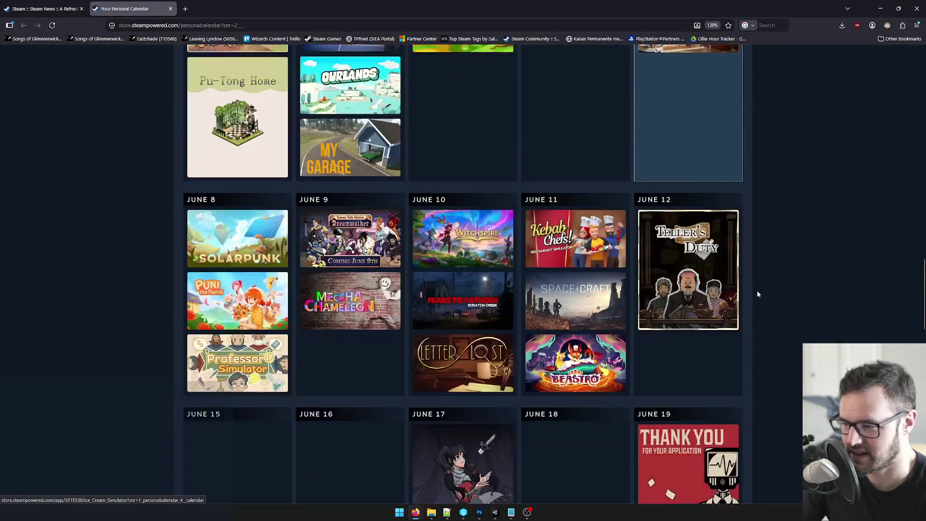
{"action": "mouse_move", "coordinate": [611, 289]}
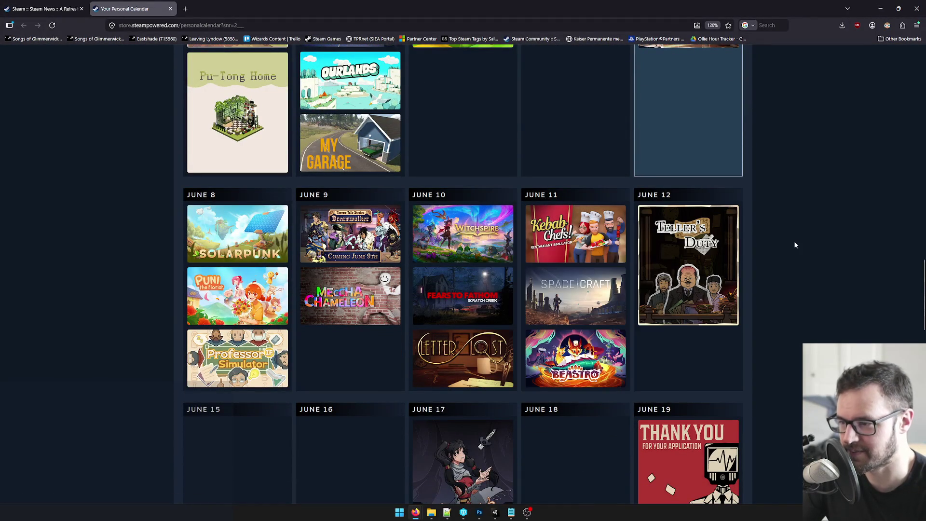
{"action": "scroll", "coordinate": [796, 245], "scroll_direction": "down", "scroll_amount": 6}
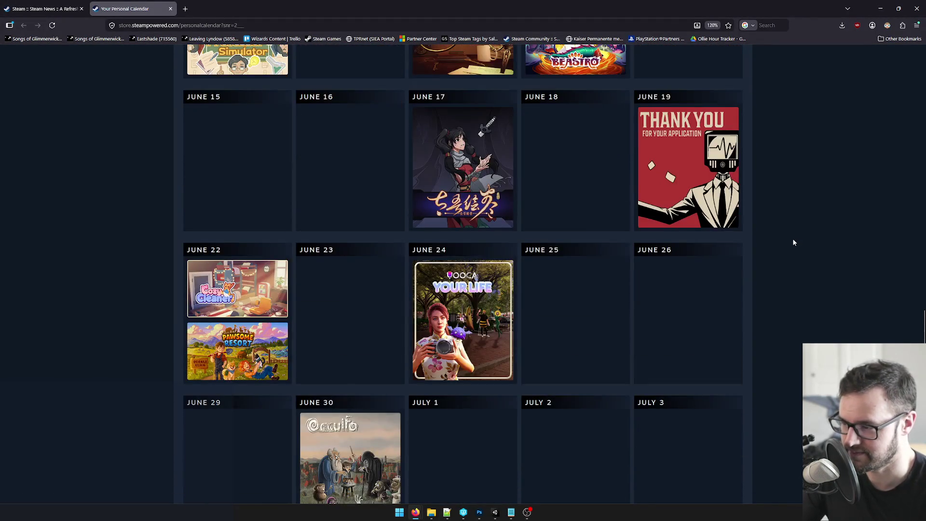
{"action": "scroll", "coordinate": [793, 242], "scroll_direction": "down", "scroll_amount": 14}
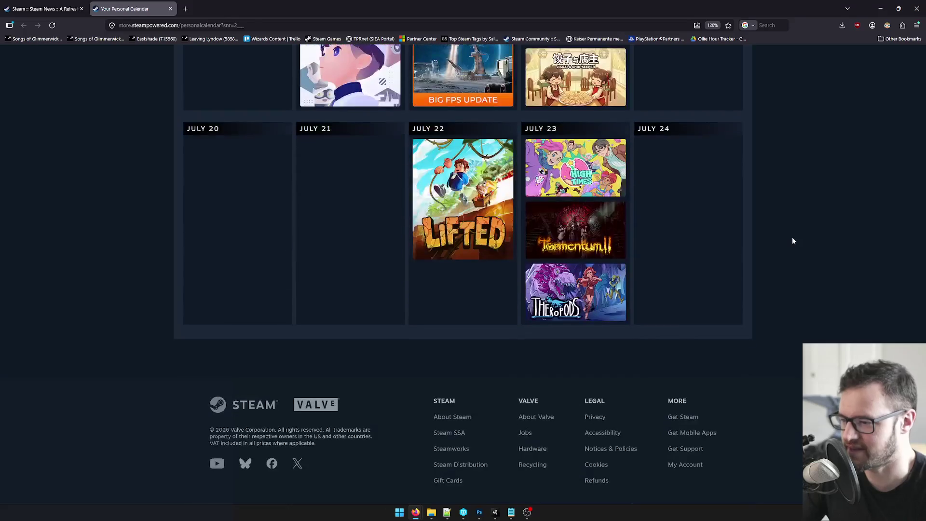
{"action": "scroll", "coordinate": [792, 236], "scroll_direction": "up", "scroll_amount": 20}
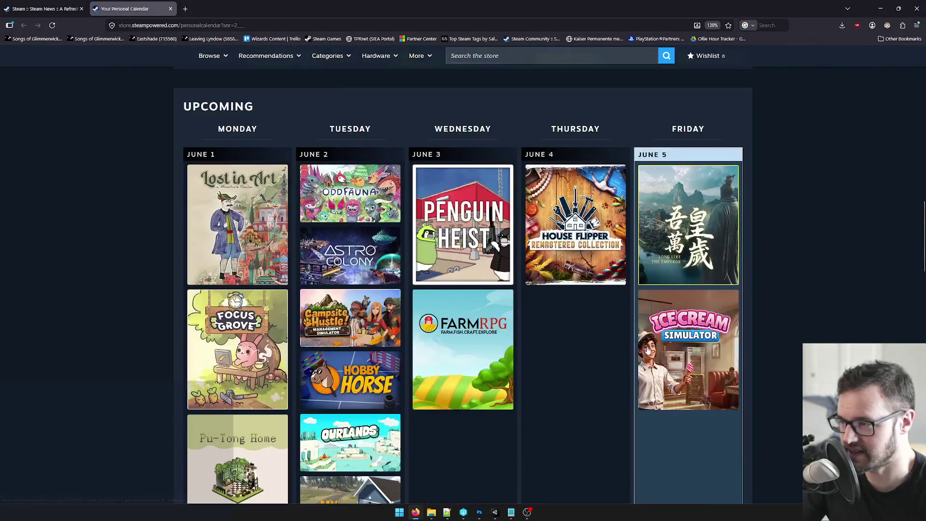
{"action": "scroll", "coordinate": [648, 351], "scroll_direction": "up", "scroll_amount": 6}
{"action": "scroll", "coordinate": [656, 385], "scroll_direction": "down", "scroll_amount": 5}
{"action": "scroll", "coordinate": [675, 434], "scroll_direction": "up", "scroll_amount": 9}
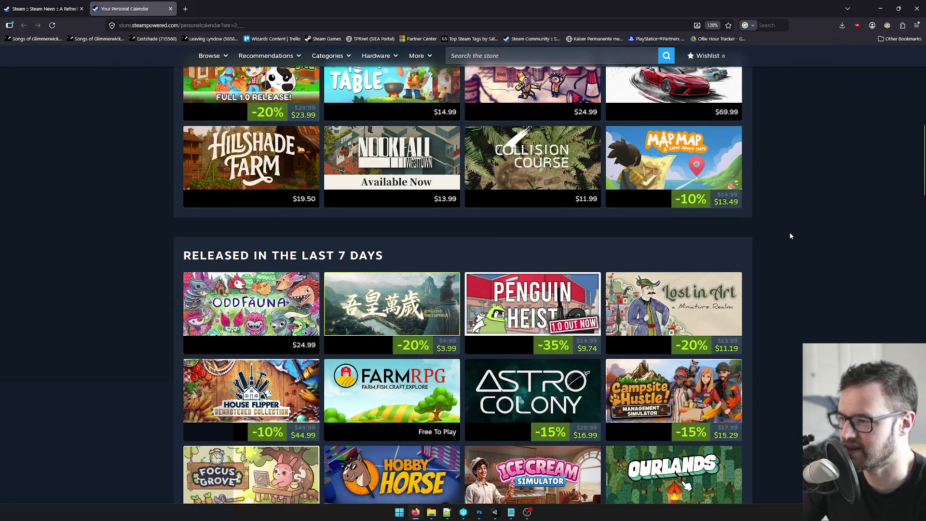
{"action": "scroll", "coordinate": [790, 236], "scroll_direction": "up", "scroll_amount": 4}
{"action": "scroll", "coordinate": [790, 236], "scroll_direction": "up", "scroll_amount": 4}
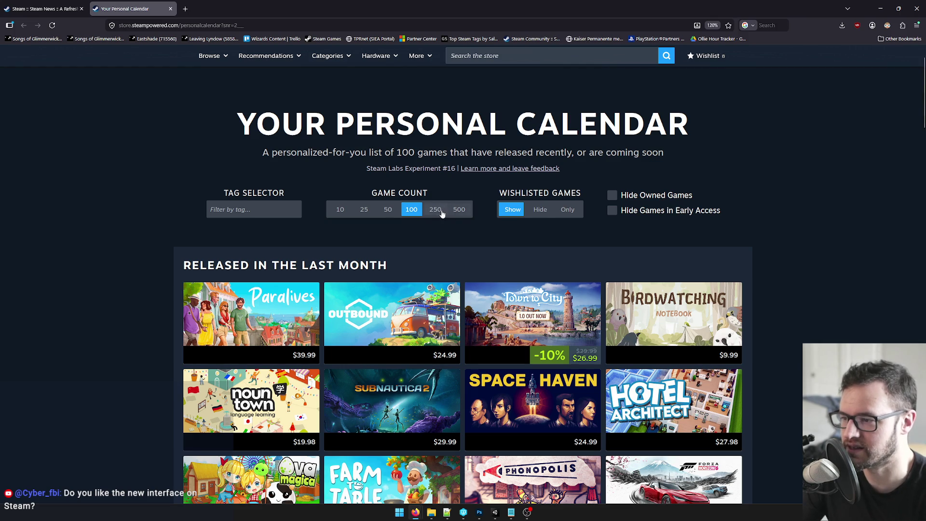
{"action": "left_click", "coordinate": [44, 9]}
{"action": "scroll", "coordinate": [477, 288], "scroll_direction": "down", "scroll_amount": 1}
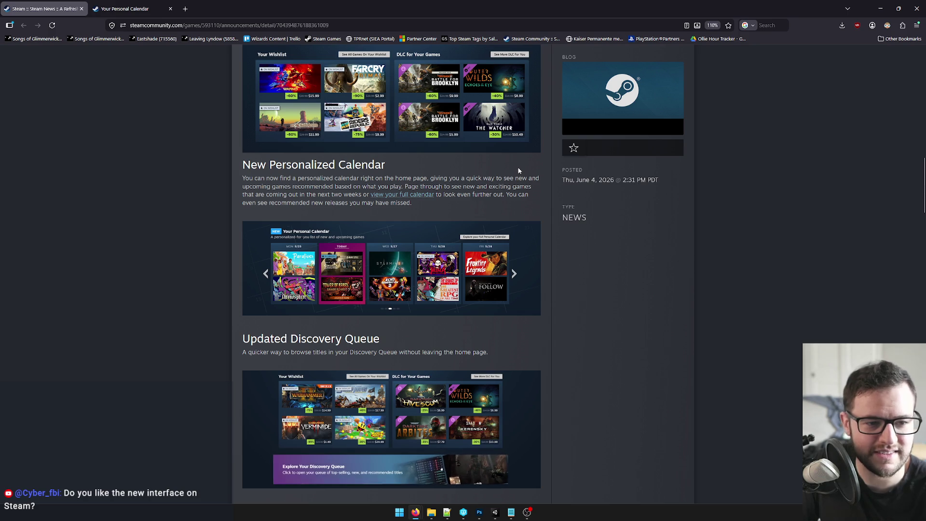
{"action": "scroll", "coordinate": [480, 214], "scroll_direction": "down", "scroll_amount": 2}
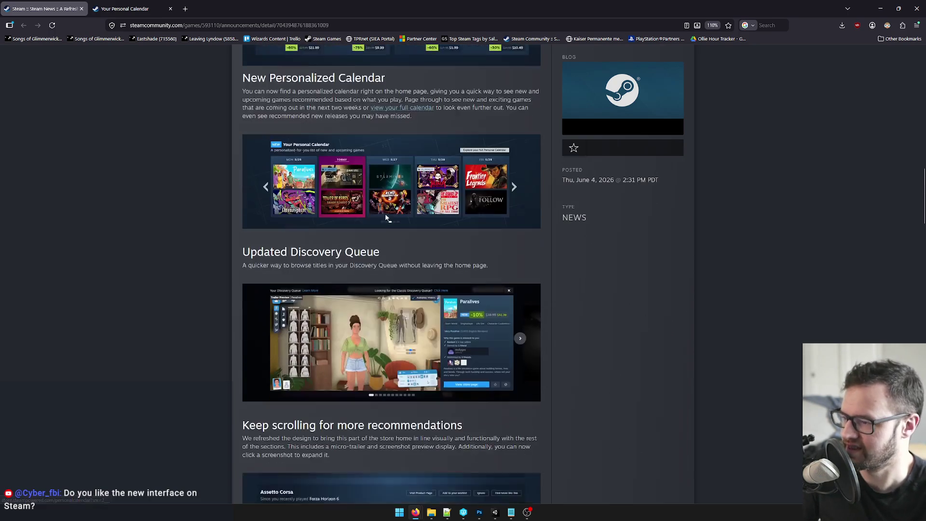
{"action": "left_click", "coordinate": [309, 262]}
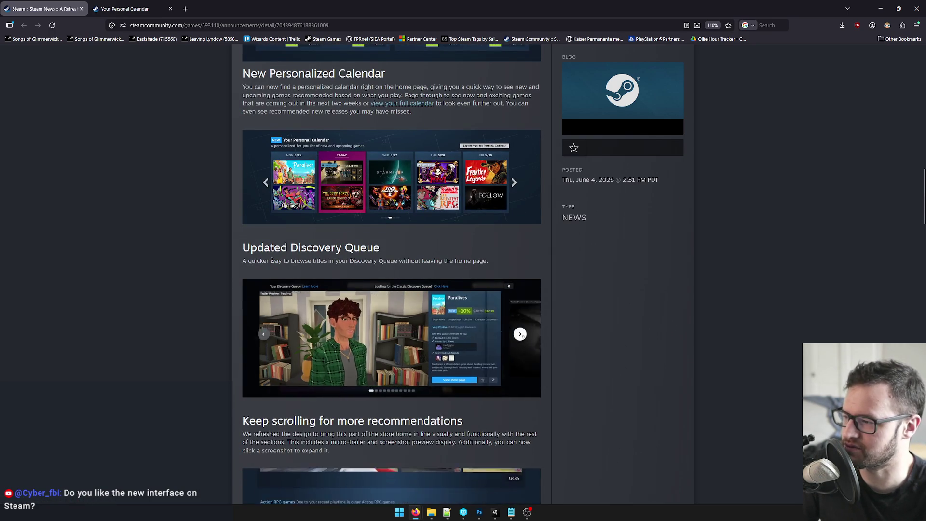
{"action": "left_click_drag", "start_coordinate": [257, 261], "coordinate": [275, 262]}
{"action": "left_click", "coordinate": [357, 261]}
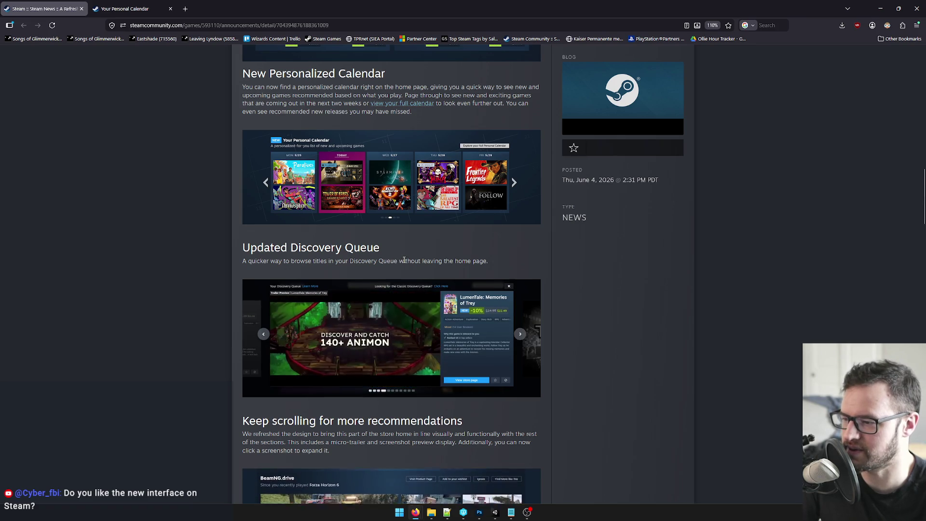
{"action": "scroll", "coordinate": [395, 255], "scroll_direction": "down", "scroll_amount": 3}
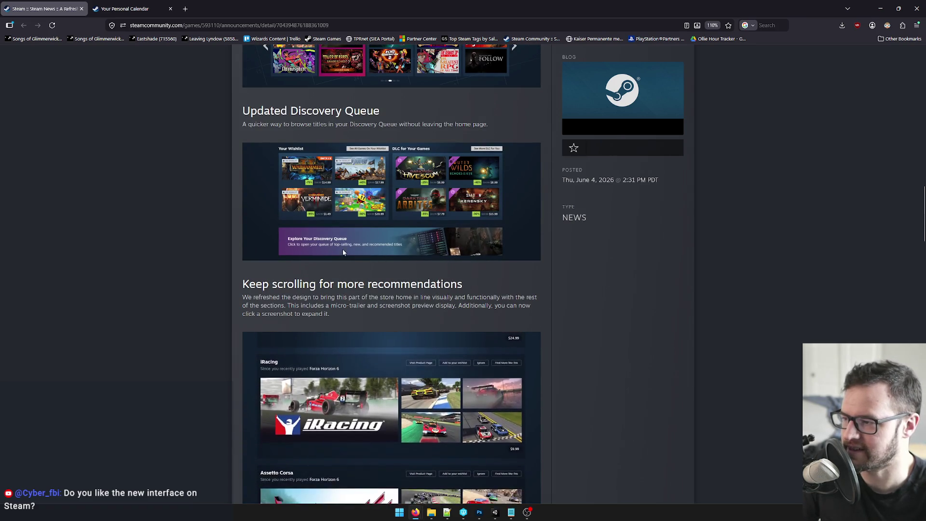
{"action": "scroll", "coordinate": [354, 266], "scroll_direction": "down", "scroll_amount": 1}
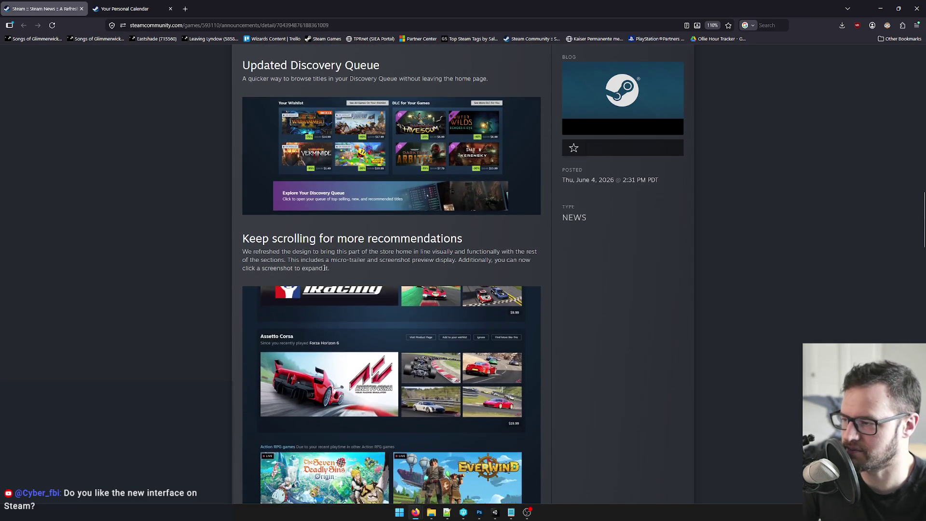
{"action": "left_click_drag", "start_coordinate": [254, 252], "coordinate": [304, 254]}
{"action": "left_click", "coordinate": [314, 255]}
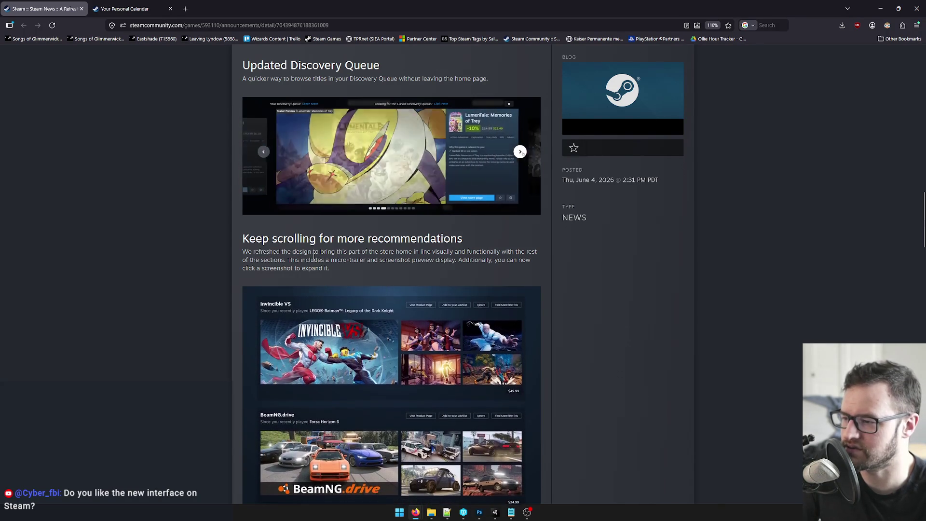
{"action": "left_click_drag", "start_coordinate": [287, 260], "coordinate": [293, 261]}
{"action": "left_click", "coordinate": [316, 261]}
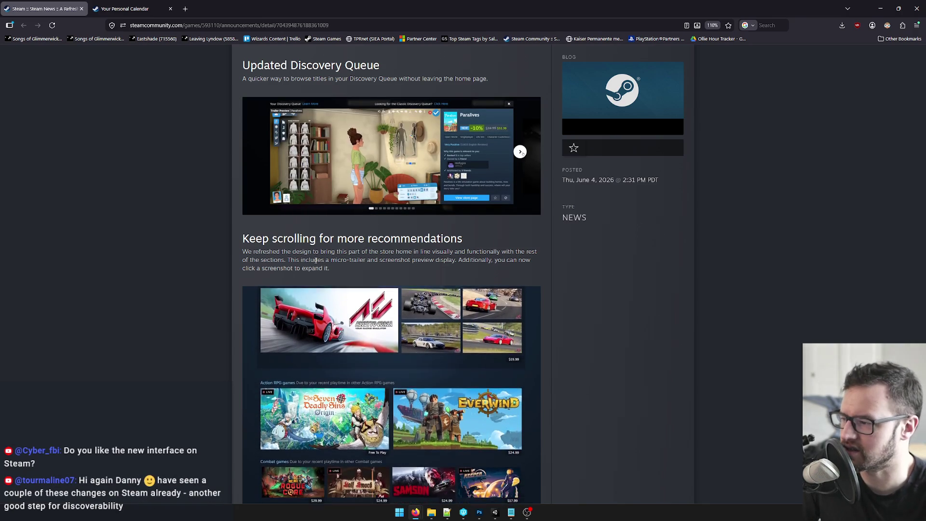
{"action": "scroll", "coordinate": [428, 271], "scroll_direction": "down", "scroll_amount": 3}
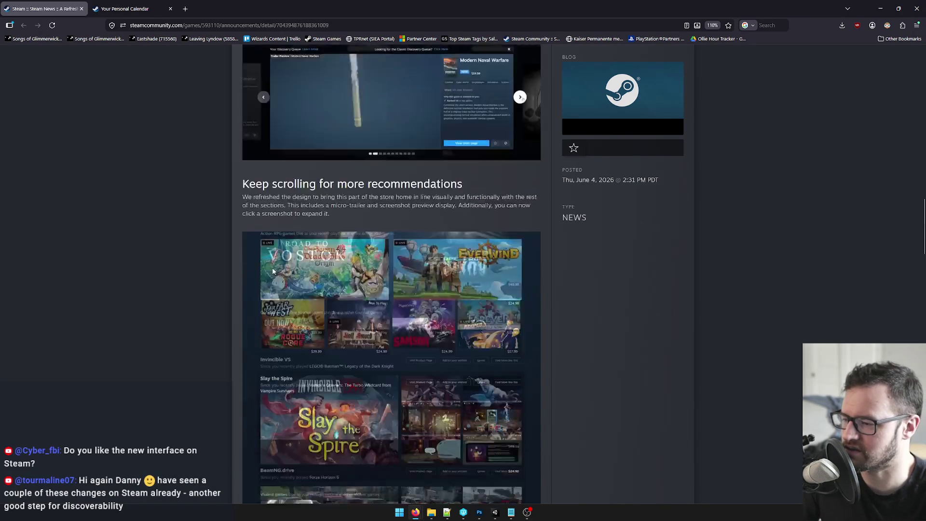
{"action": "scroll", "coordinate": [428, 272], "scroll_direction": "down", "scroll_amount": 2}
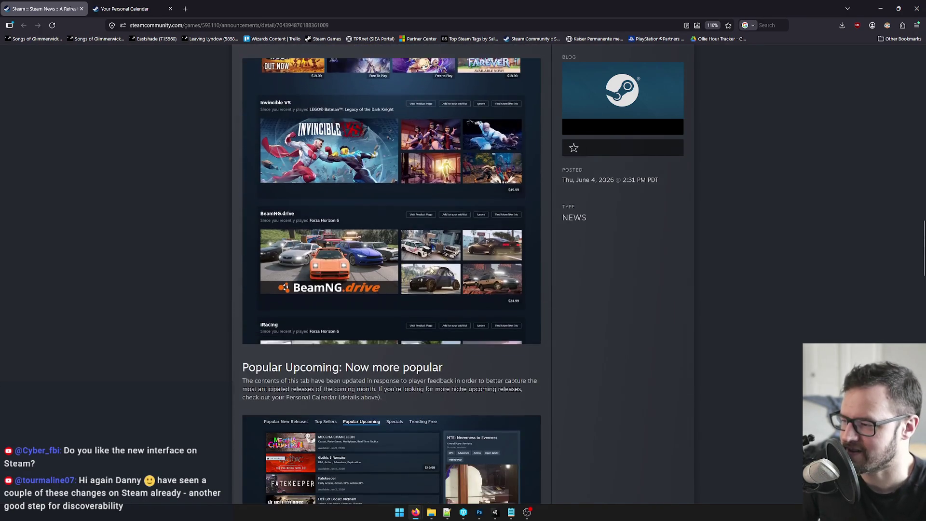
{"action": "scroll", "coordinate": [633, 283], "scroll_direction": "down", "scroll_amount": 1}
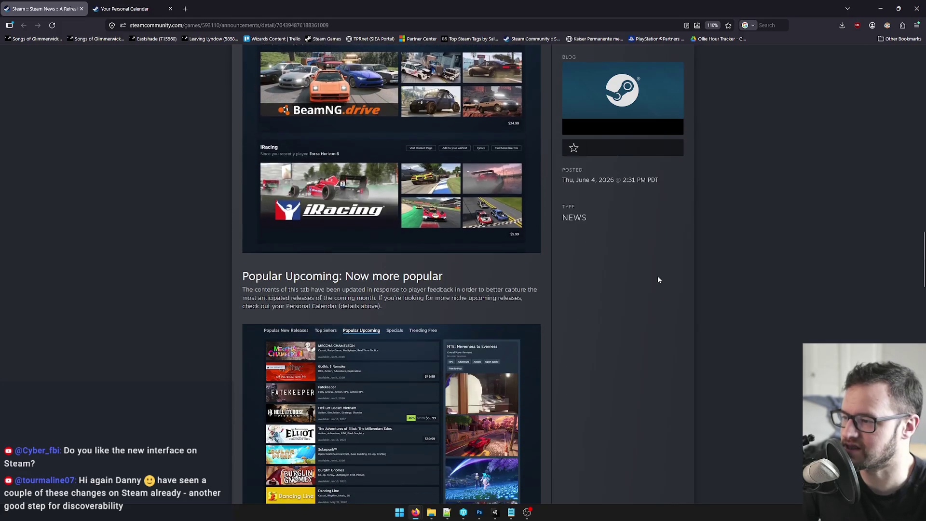
{"action": "scroll", "coordinate": [659, 278], "scroll_direction": "up", "scroll_amount": 3}
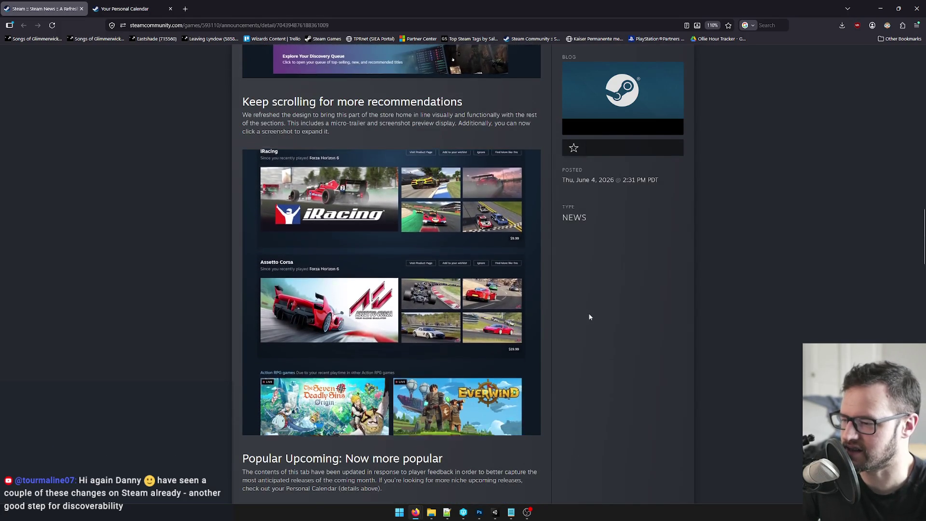
{"action": "scroll", "coordinate": [588, 314], "scroll_direction": "down", "scroll_amount": 1}
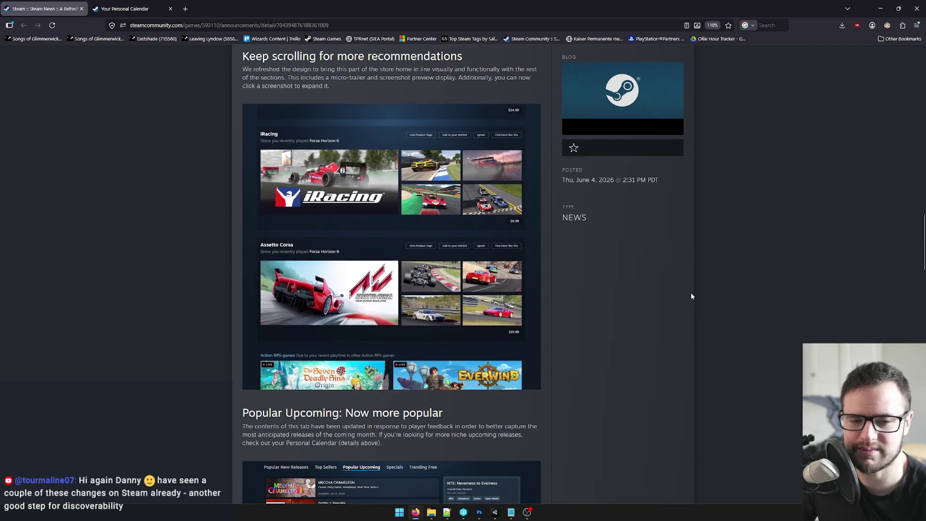
{"action": "scroll", "coordinate": [691, 294], "scroll_direction": "down", "scroll_amount": 2}
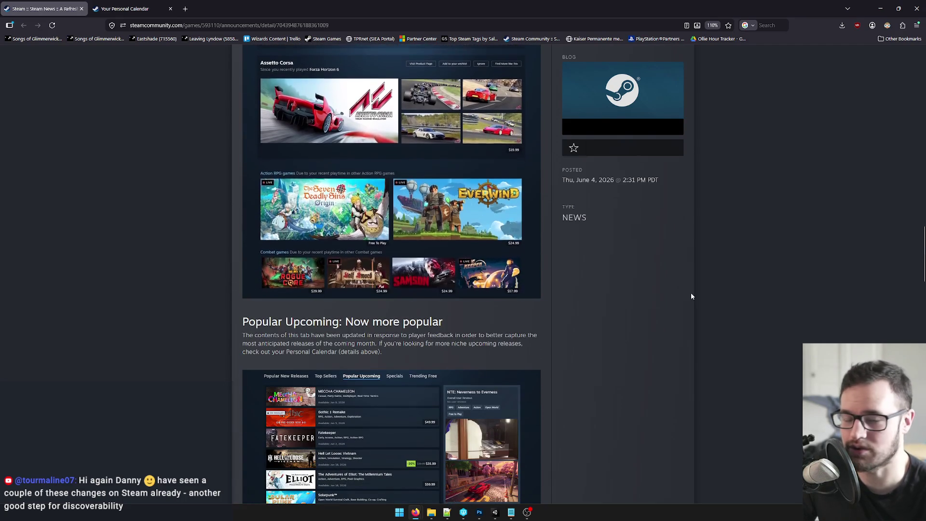
{"action": "scroll", "coordinate": [683, 294], "scroll_direction": "down", "scroll_amount": 1}
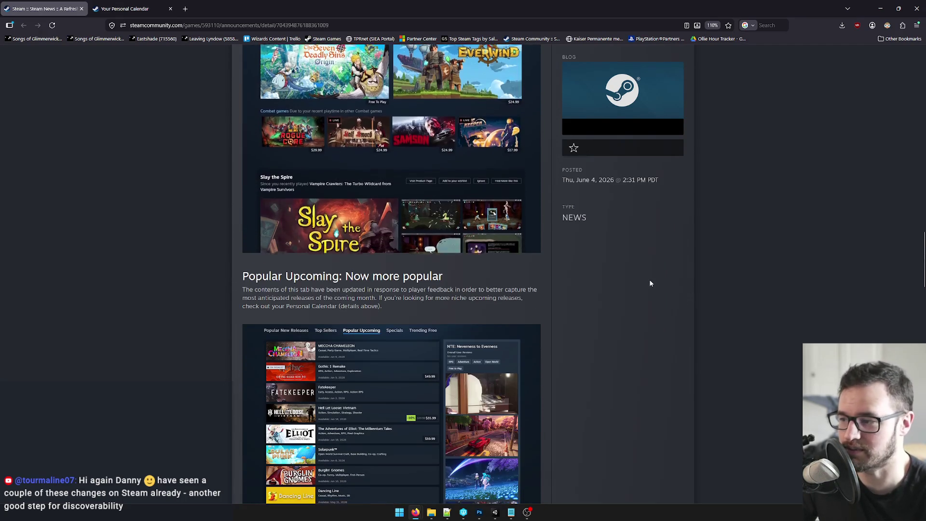
{"action": "left_click_drag", "start_coordinate": [345, 277], "coordinate": [361, 276]}
{"action": "scroll", "coordinate": [285, 283], "scroll_direction": "down", "scroll_amount": 1}
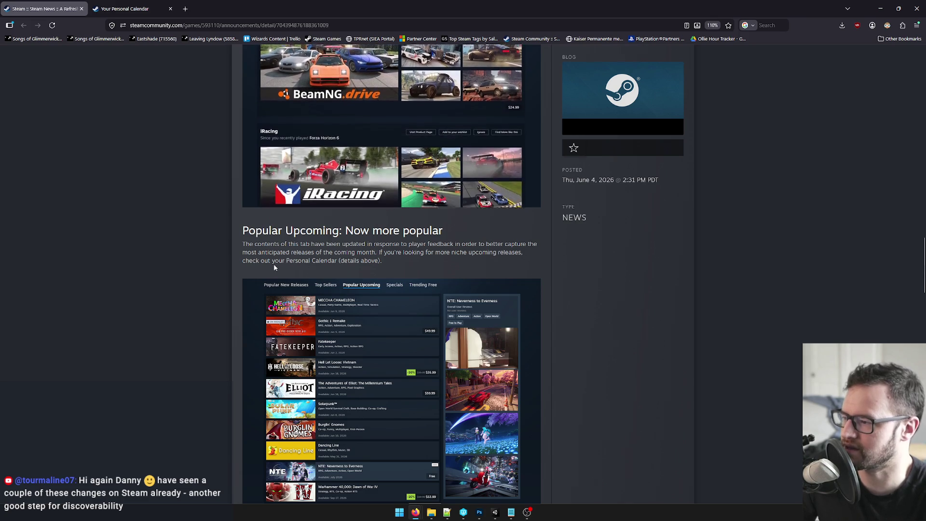
{"action": "scroll", "coordinate": [289, 260], "scroll_direction": "down", "scroll_amount": 3}
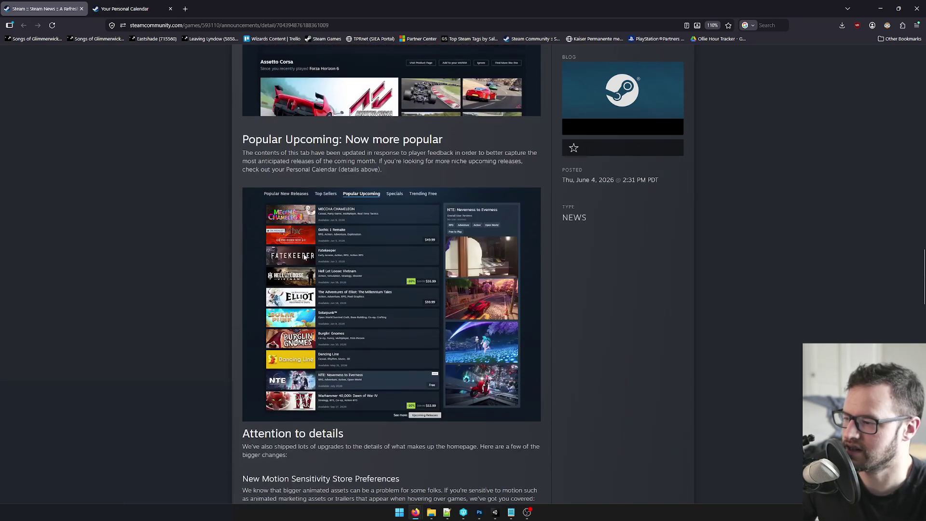
{"action": "mouse_move", "coordinate": [386, 170]}
{"action": "left_mouse_down"}
{"action": "mouse_move", "coordinate": [226, 146]}
{"action": "mouse_move", "coordinate": [229, 153]}
{"action": "left_mouse_up"}
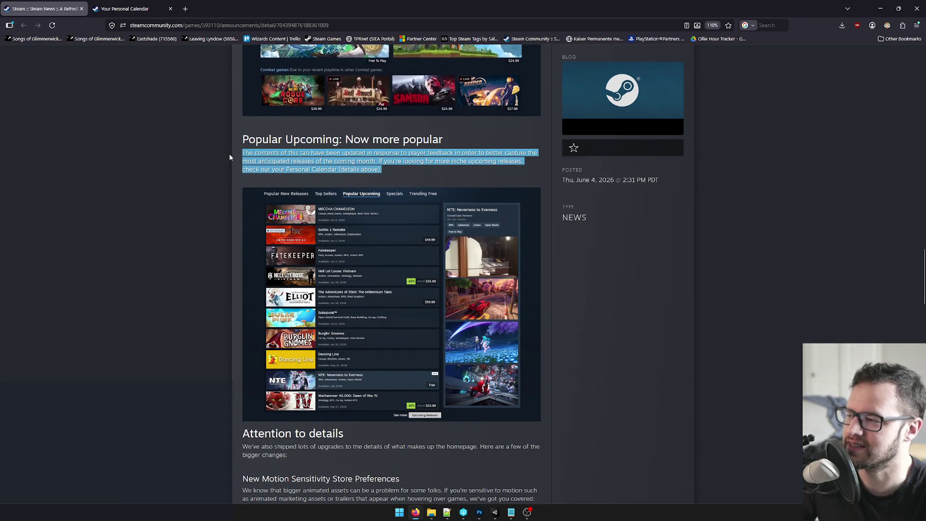
{"action": "mouse_move", "coordinate": [383, 169]}
{"action": "left_mouse_down"}
{"action": "mouse_move", "coordinate": [418, 161]}
{"action": "mouse_move", "coordinate": [242, 152]}
{"action": "left_mouse_up"}
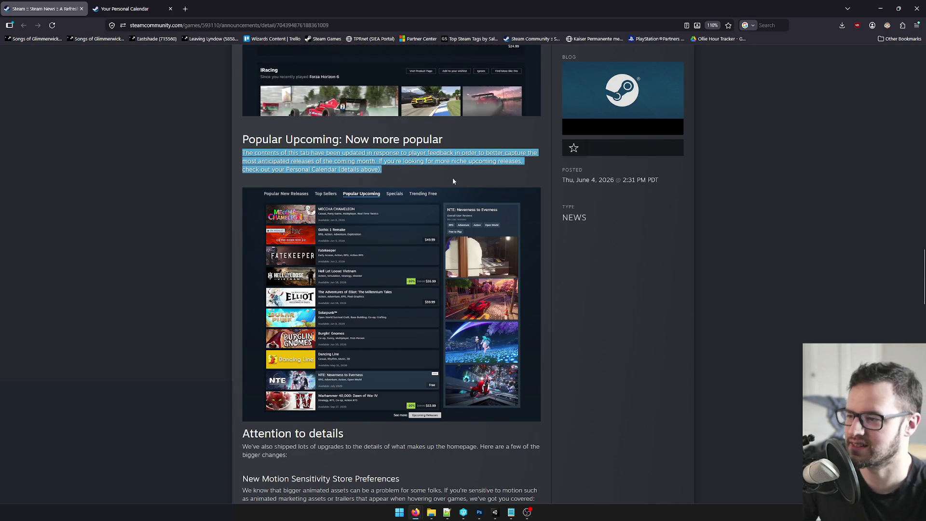
{"action": "left_click", "coordinate": [410, 170]}
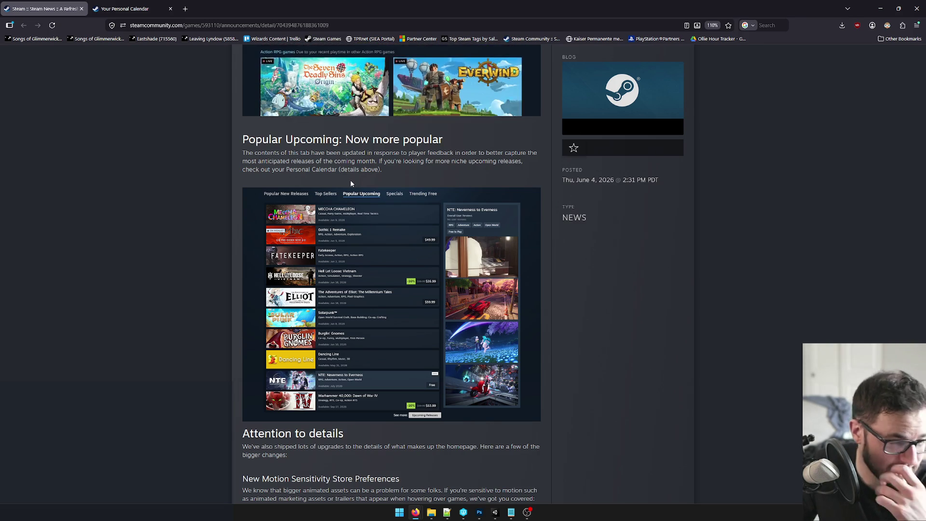
{"action": "scroll", "coordinate": [380, 215], "scroll_direction": "down", "scroll_amount": 2}
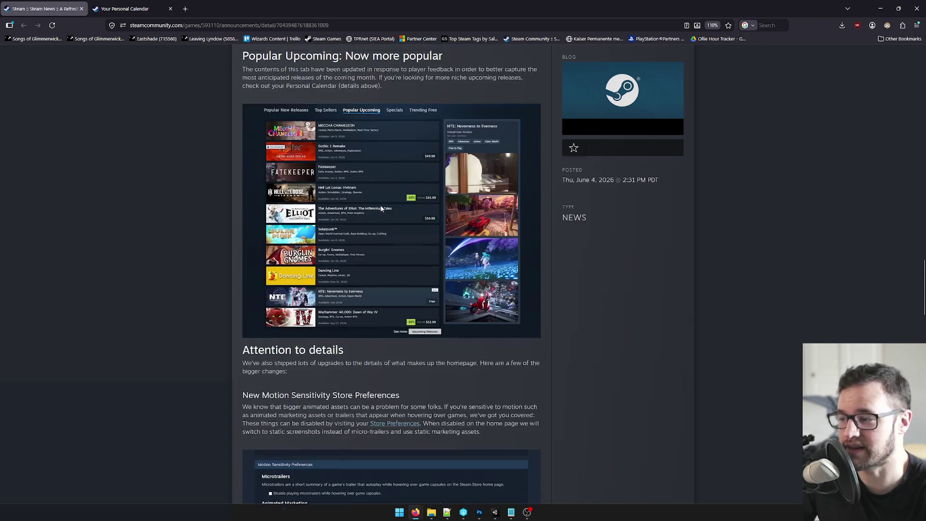
Step: Scroll down to the announcement's FAQ, then switch to the Your Personal Calendar page
{"action": "scroll", "coordinate": [377, 211], "scroll_direction": "down", "scroll_amount": 1}
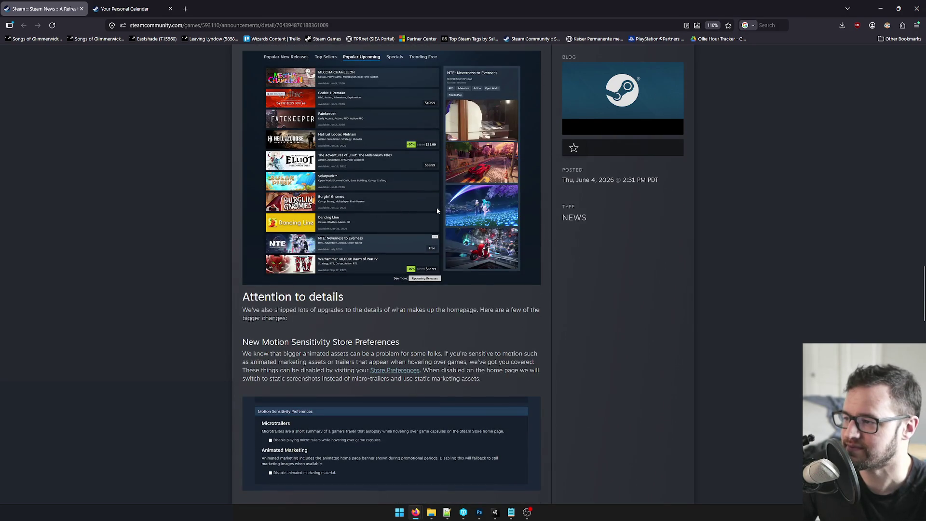
{"action": "scroll", "coordinate": [326, 222], "scroll_direction": "down", "scroll_amount": 2}
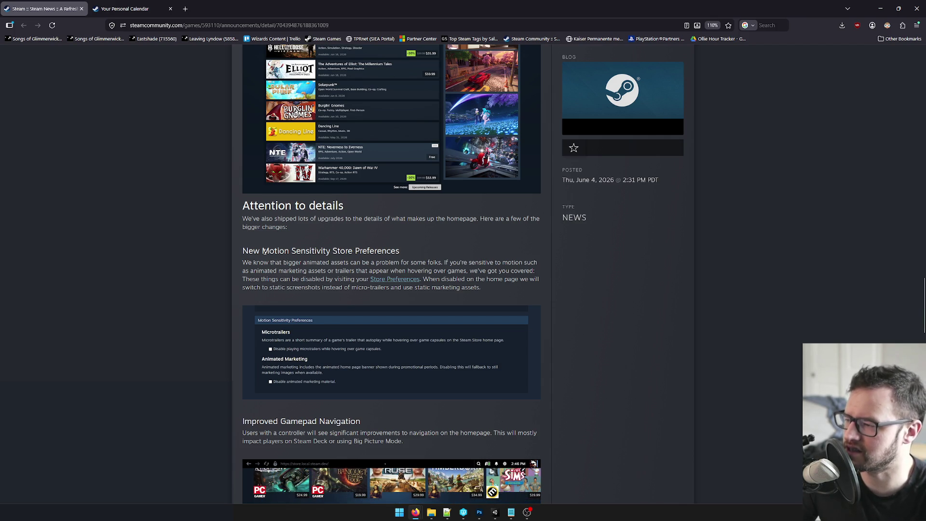
{"action": "scroll", "coordinate": [264, 251], "scroll_direction": "down", "scroll_amount": 1}
{"action": "scroll", "coordinate": [301, 159], "scroll_direction": "down", "scroll_amount": 1}
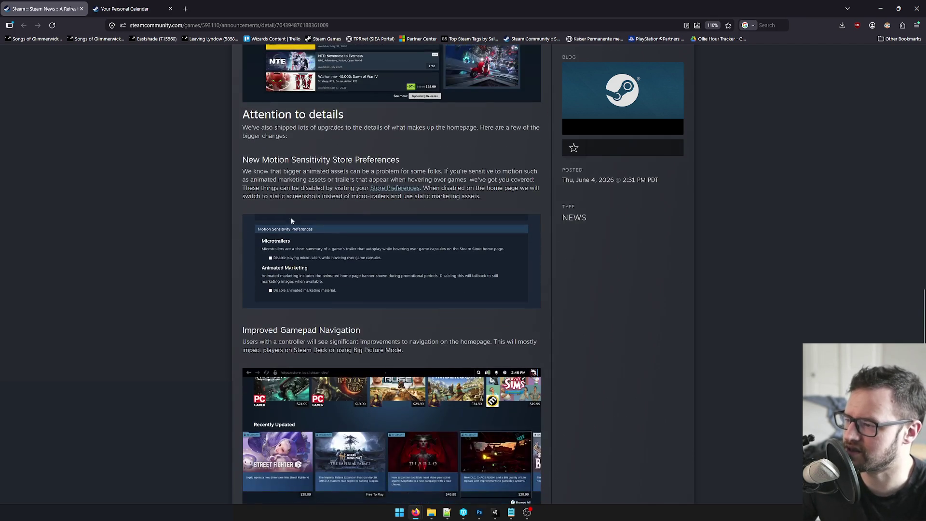
{"action": "scroll", "coordinate": [297, 209], "scroll_direction": "down", "scroll_amount": 2}
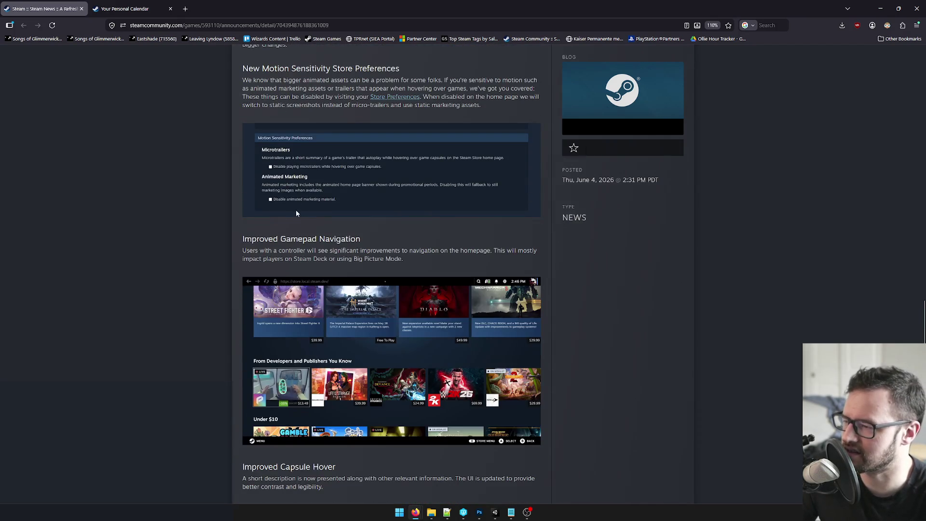
{"action": "scroll", "coordinate": [278, 217], "scroll_direction": "down", "scroll_amount": 1}
{"action": "scroll", "coordinate": [308, 216], "scroll_direction": "down", "scroll_amount": 1}
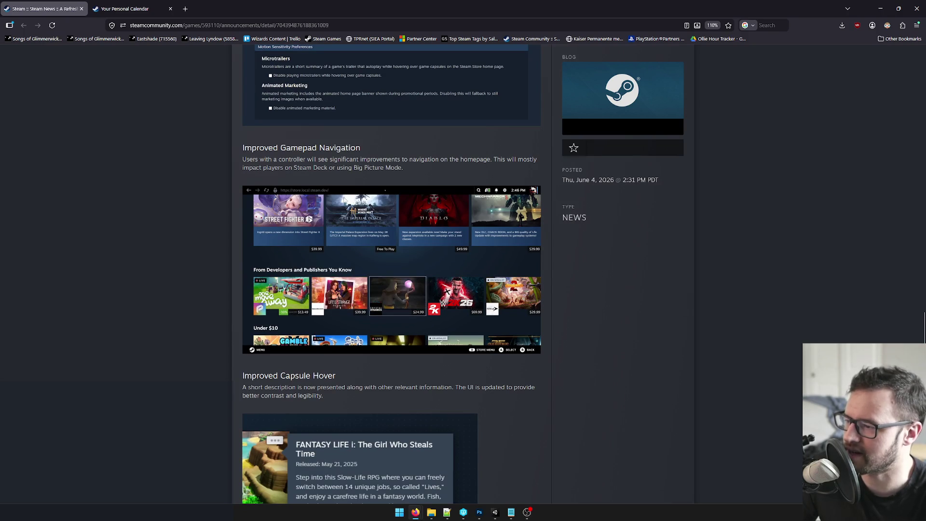
{"action": "scroll", "coordinate": [328, 191], "scroll_direction": "down", "scroll_amount": 2}
{"action": "scroll", "coordinate": [333, 219], "scroll_direction": "down", "scroll_amount": 2}
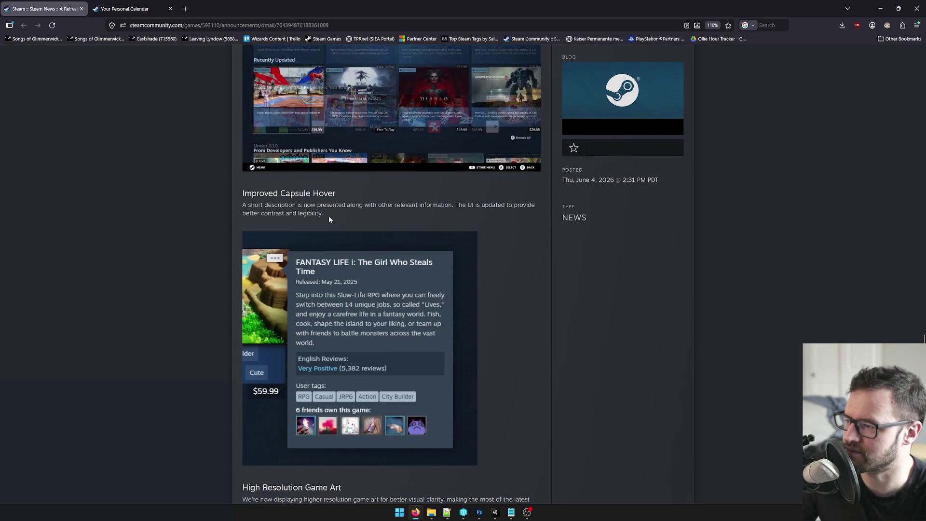
{"action": "scroll", "coordinate": [329, 215], "scroll_direction": "down", "scroll_amount": 1}
{"action": "scroll", "coordinate": [328, 218], "scroll_direction": "down", "scroll_amount": 3}
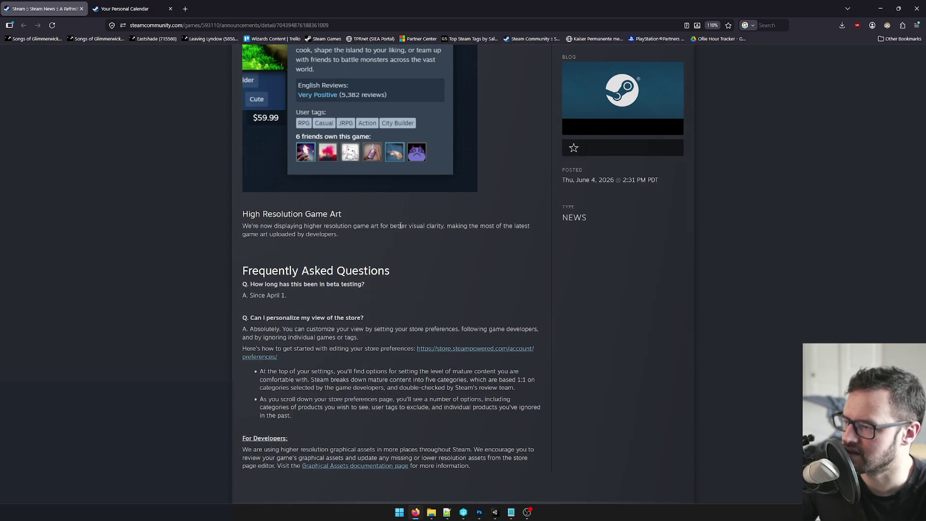
{"action": "scroll", "coordinate": [400, 224], "scroll_direction": "down", "scroll_amount": 1}
{"action": "scroll", "coordinate": [393, 225], "scroll_direction": "down", "scroll_amount": 2}
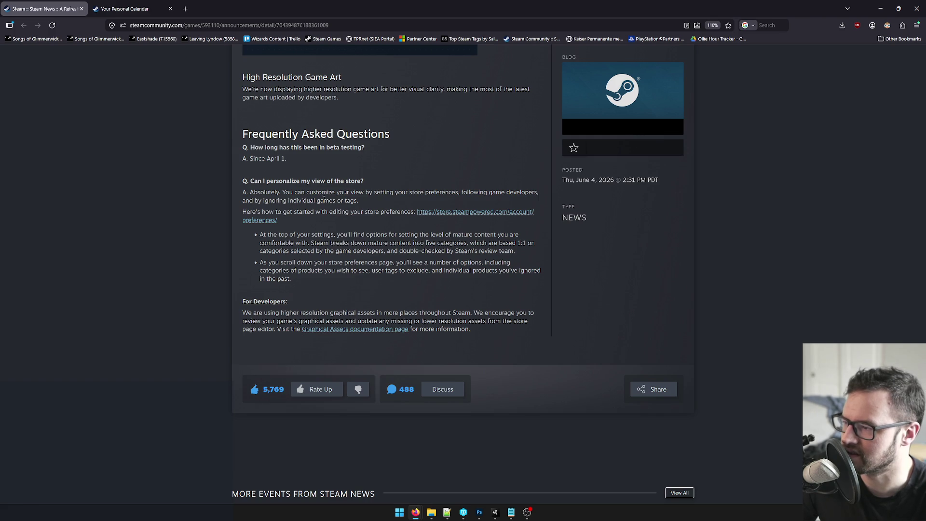
{"action": "left_click", "coordinate": [127, 9]}
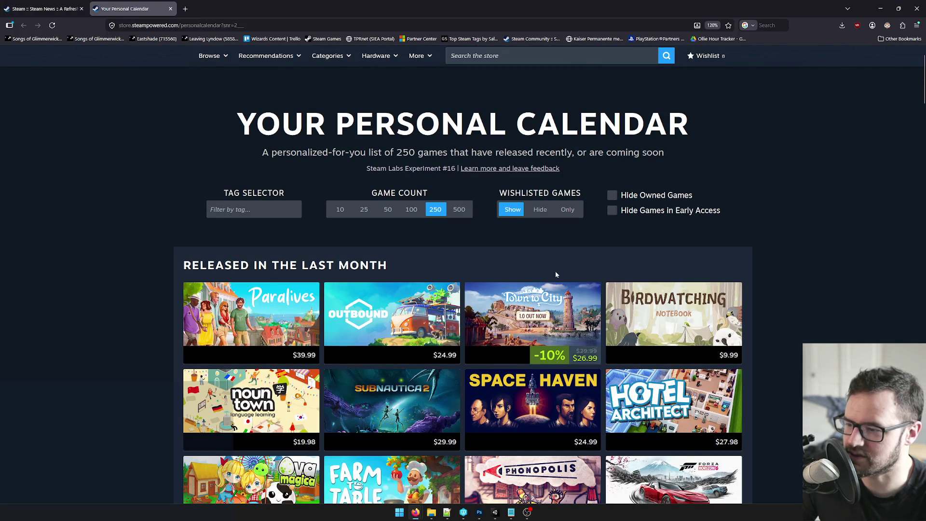
Step: Open the Town to City store page and view its second, temple and island-town screenshots
{"action": "left_click", "coordinate": [537, 301]}
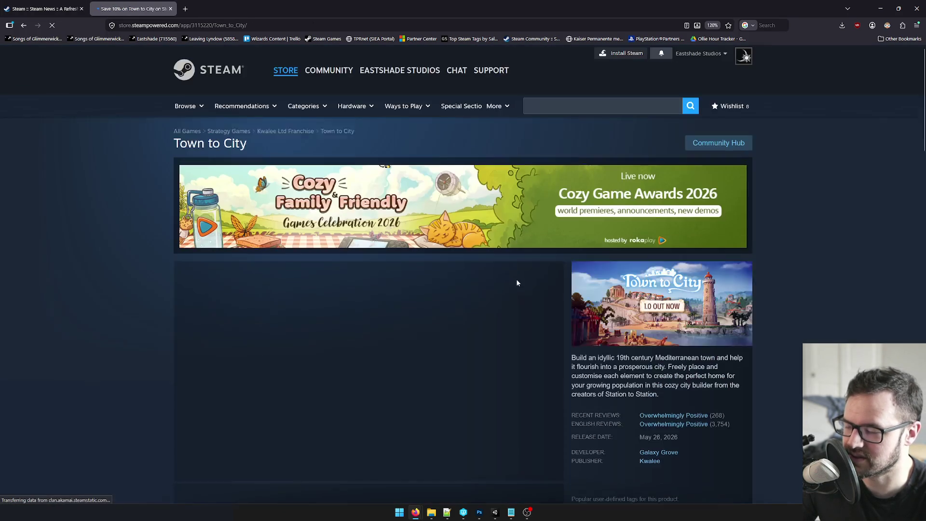
{"action": "scroll", "coordinate": [636, 280], "scroll_direction": "down", "scroll_amount": 6}
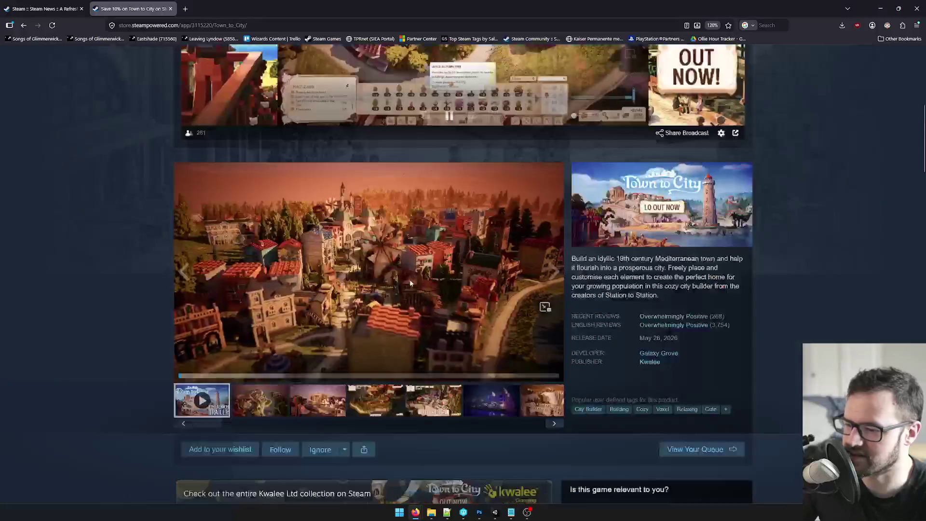
{"action": "scroll", "coordinate": [622, 321], "scroll_direction": "down", "scroll_amount": 2}
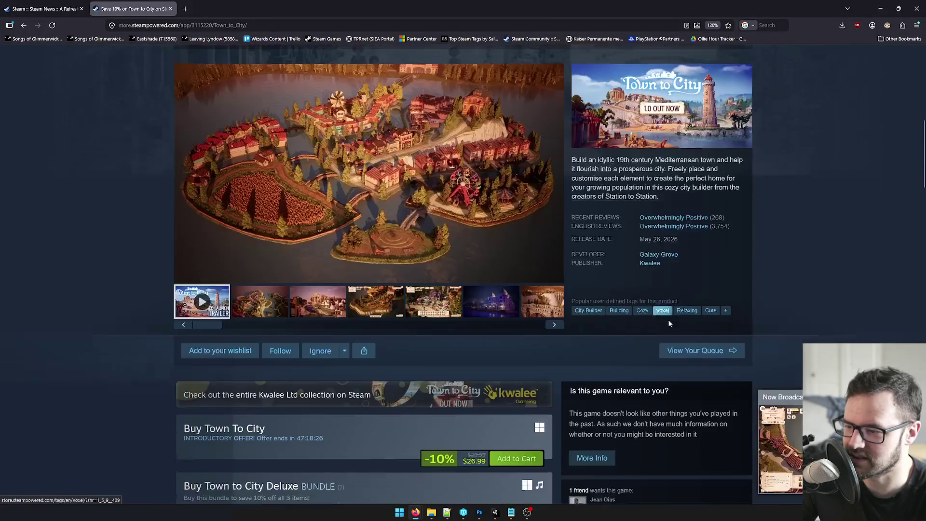
{"action": "scroll", "coordinate": [241, 251], "scroll_direction": "up", "scroll_amount": 1}
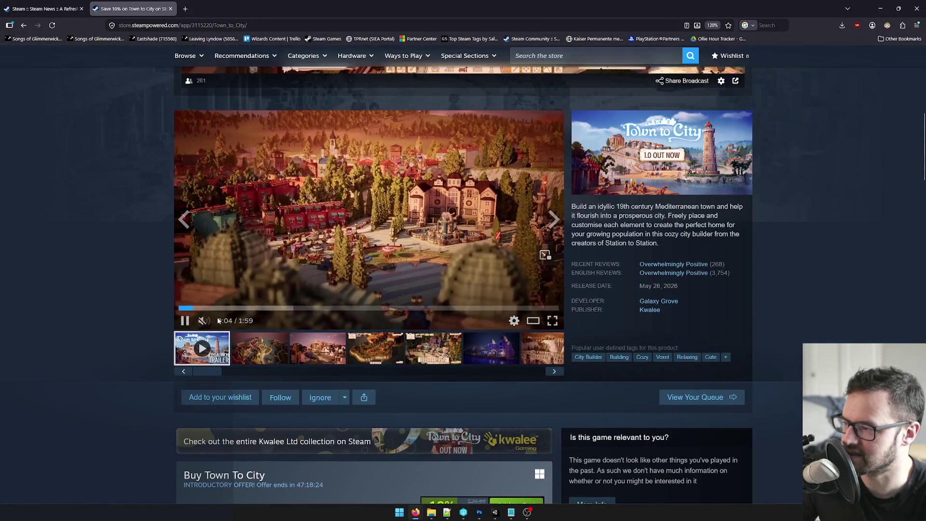
{"action": "left_click", "coordinate": [240, 353]}
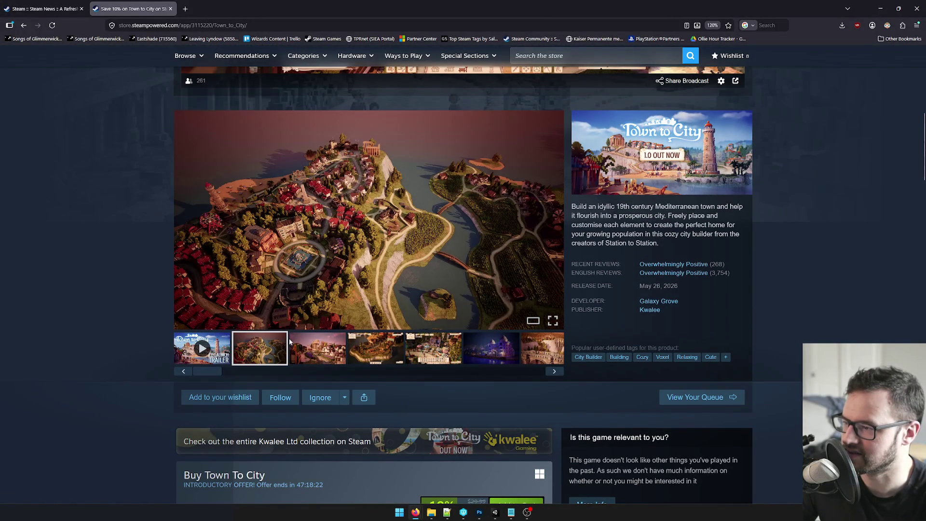
{"action": "left_click", "coordinate": [335, 353]}
{"action": "left_click", "coordinate": [371, 348]}
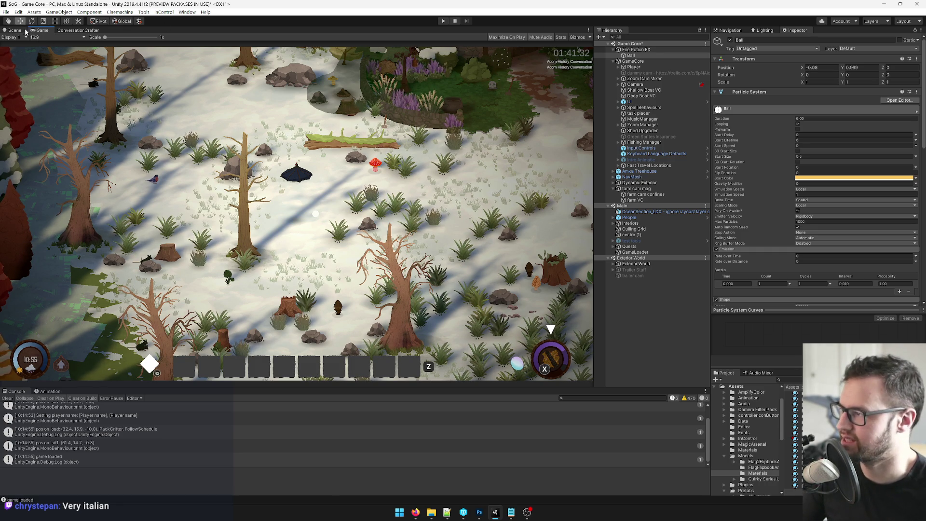
Step: In the Scene view, scroll to the particle modules and enable Trails on the Ball particles
{"action": "key", "text": "ctrl+1"}
{"action": "scroll", "coordinate": [327, 178], "scroll_direction": "down", "scroll_amount": 6}
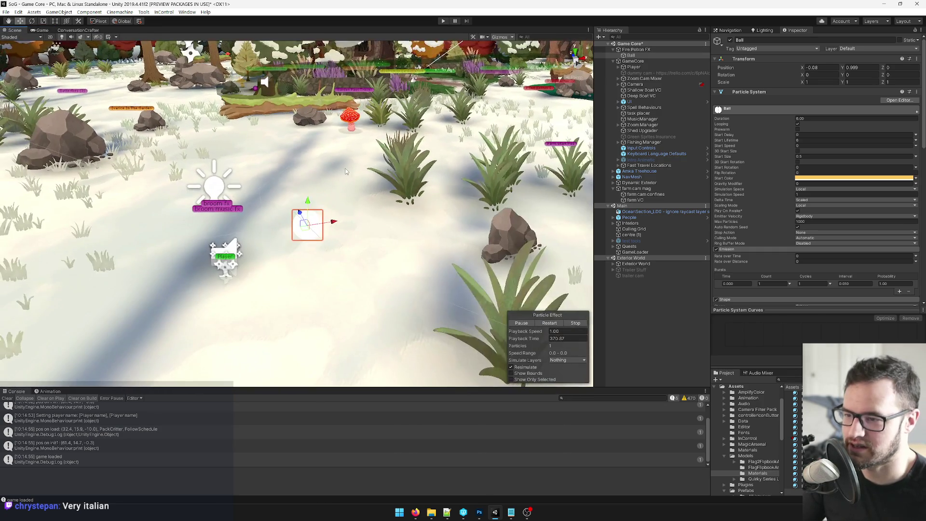
{"action": "scroll", "coordinate": [323, 155], "scroll_direction": "up", "scroll_amount": 2}
{"action": "scroll", "coordinate": [323, 155], "scroll_direction": "down", "scroll_amount": 2}
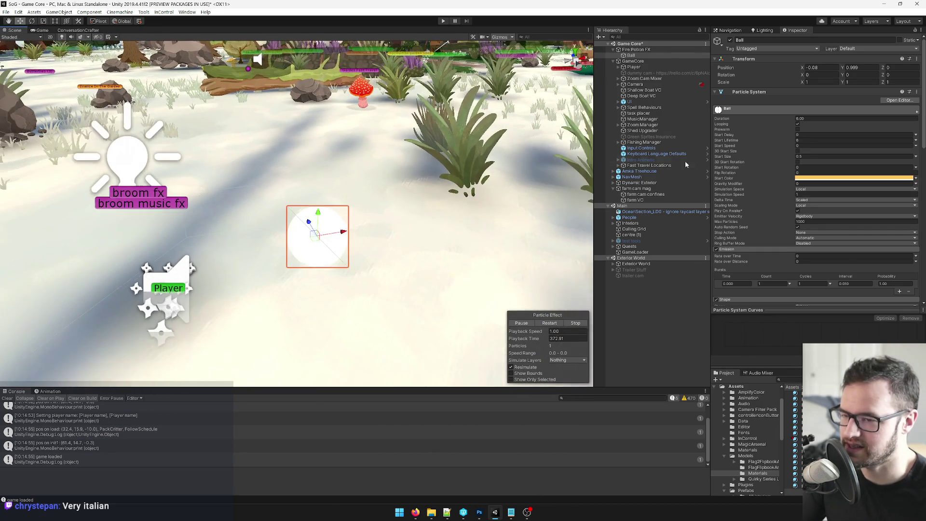
{"action": "scroll", "coordinate": [756, 167], "scroll_direction": "down", "scroll_amount": 6}
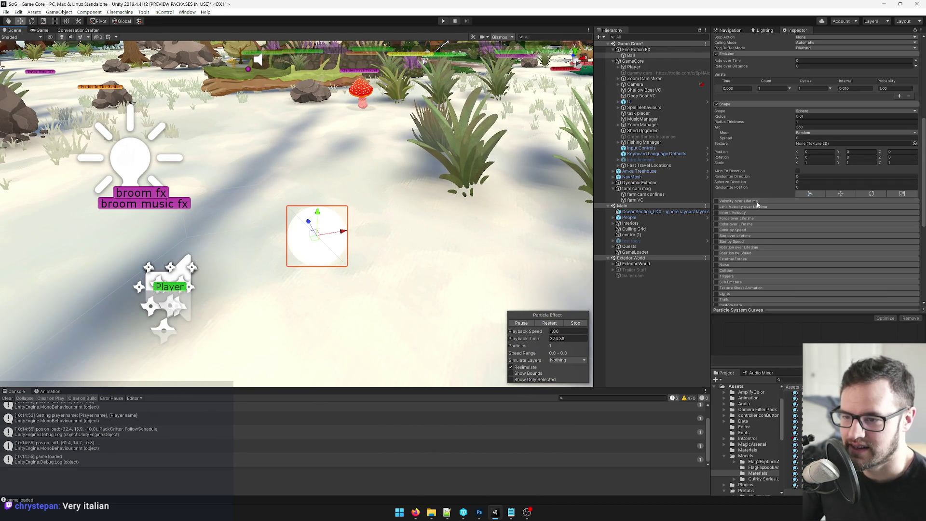
{"action": "scroll", "coordinate": [735, 231], "scroll_direction": "down", "scroll_amount": 3}
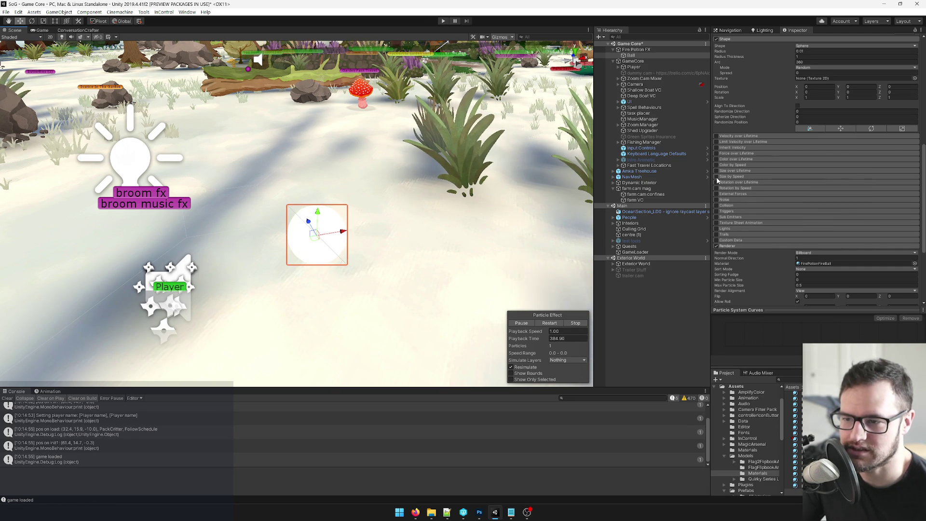
{"action": "left_click", "coordinate": [716, 234]}
Step: Enable the Ball's Trails module with Scaling Mode kept Local, and drag the Ball to test it
{"action": "left_click", "coordinate": [725, 235]}
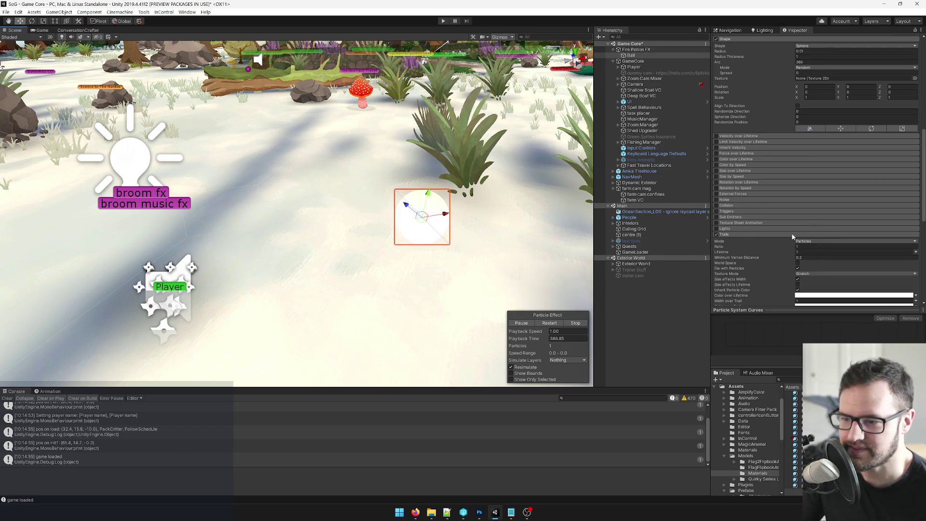
{"action": "scroll", "coordinate": [803, 214], "scroll_direction": "down", "scroll_amount": 3}
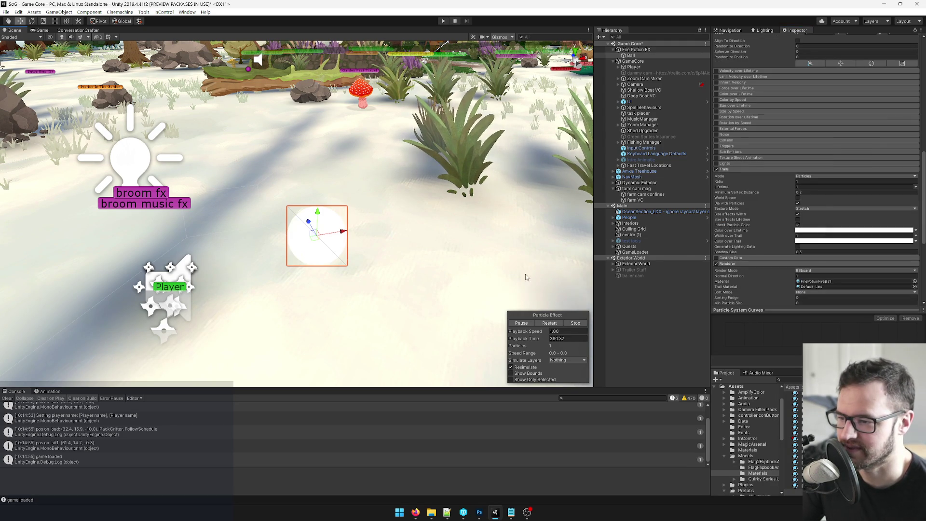
{"action": "scroll", "coordinate": [823, 197], "scroll_direction": "up", "scroll_amount": 10}
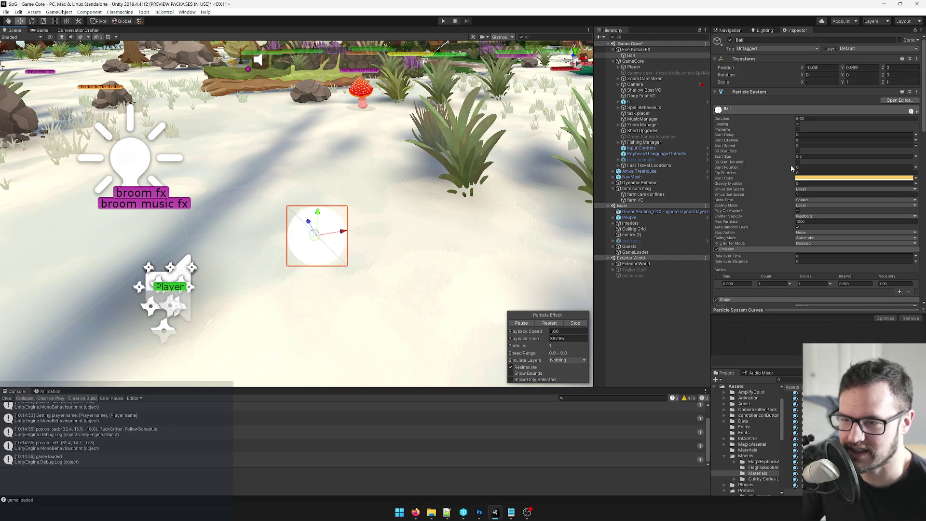
{"action": "left_click", "coordinate": [810, 206]}
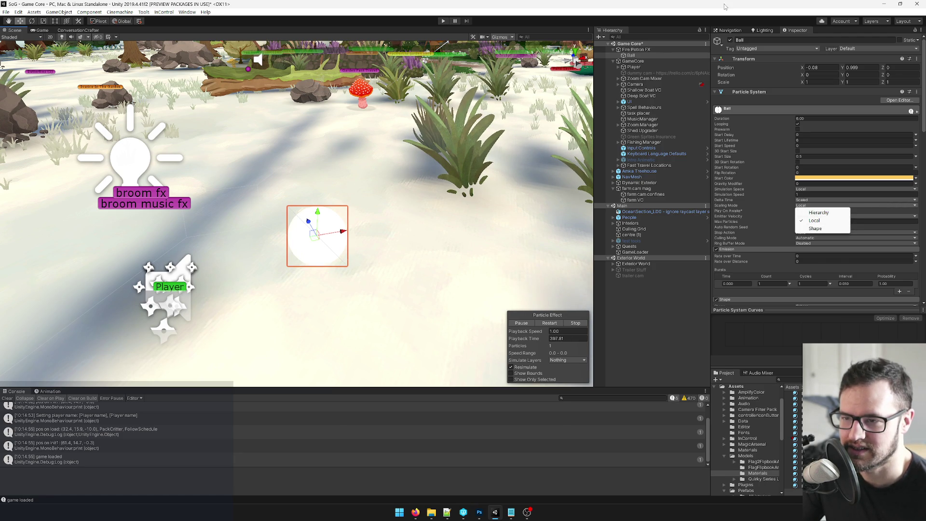
{"action": "left_click", "coordinate": [814, 221]}
{"action": "scroll", "coordinate": [788, 206], "scroll_direction": "down", "scroll_amount": 10}
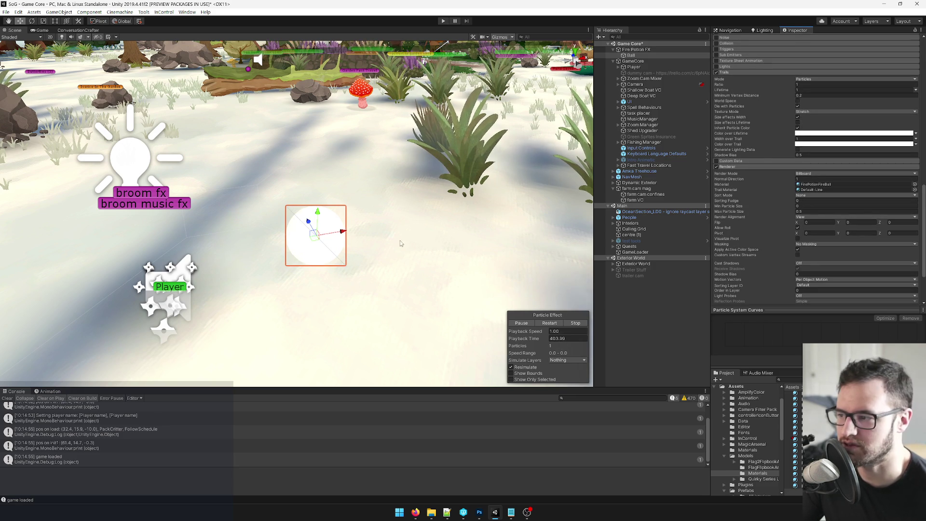
{"action": "left_click_drag", "start_coordinate": [340, 232], "coordinate": [454, 212]}
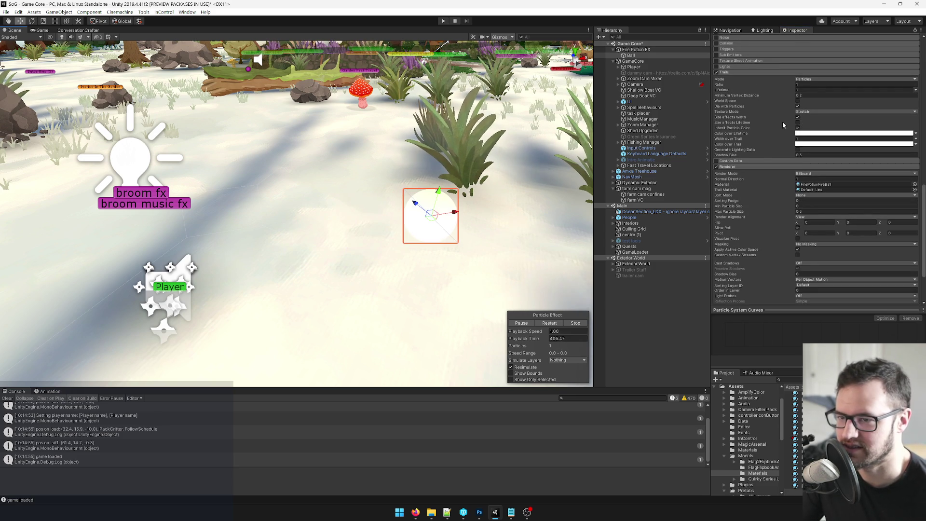
Step: Make the trail stay in world space and drag the Ball to preview it
{"action": "left_click", "coordinate": [797, 101]}
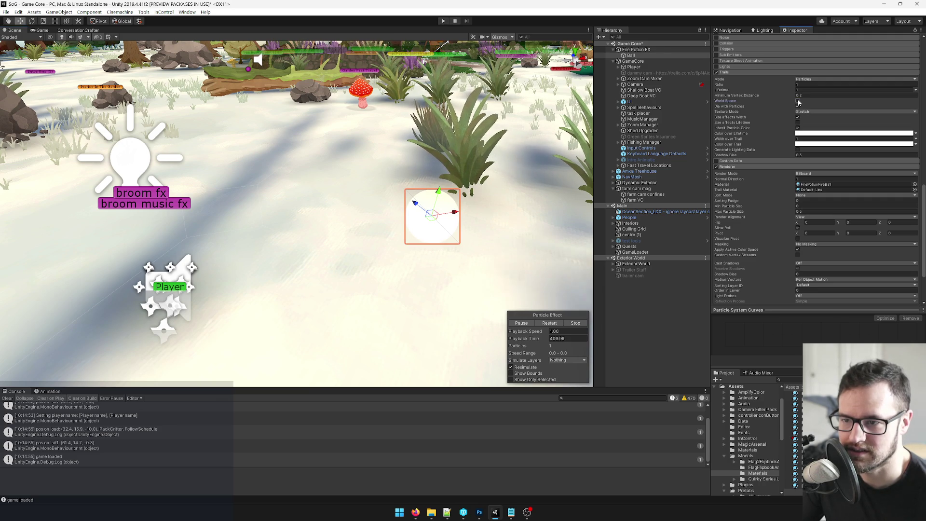
{"action": "mouse_move", "coordinate": [470, 220]}
{"action": "left_mouse_down"}
{"action": "mouse_move", "coordinate": [259, 246]}
{"action": "mouse_move", "coordinate": [507, 212]}
{"action": "mouse_move", "coordinate": [227, 243]}
{"action": "left_mouse_up"}
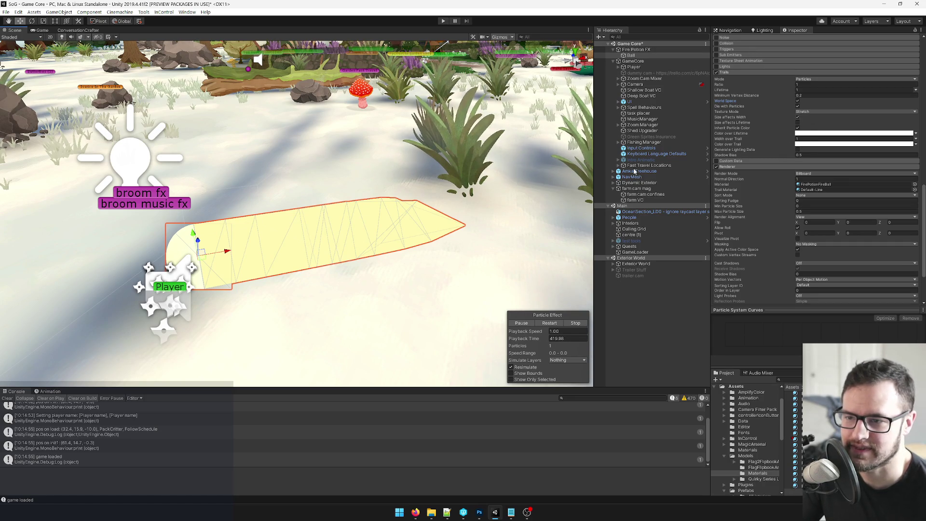
{"action": "mouse_move", "coordinate": [270, 241]}
{"action": "left_mouse_down"}
{"action": "mouse_move", "coordinate": [326, 233]}
{"action": "mouse_move", "coordinate": [312, 254]}
{"action": "left_mouse_up"}
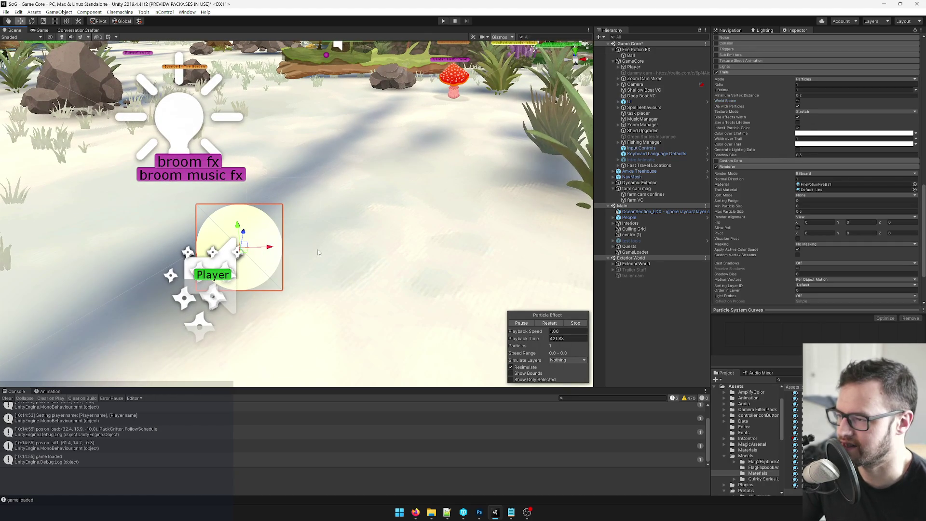
{"action": "left_click", "coordinate": [251, 251]}
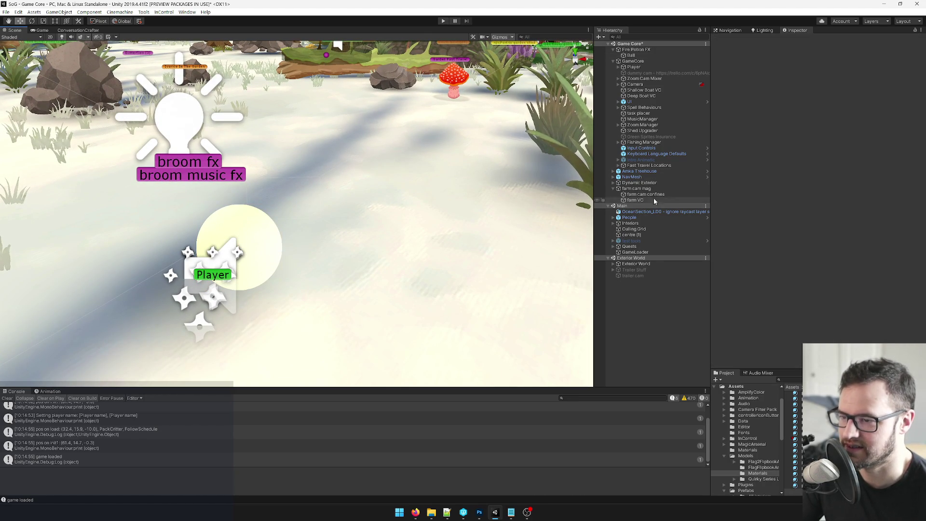
{"action": "left_click", "coordinate": [631, 55]}
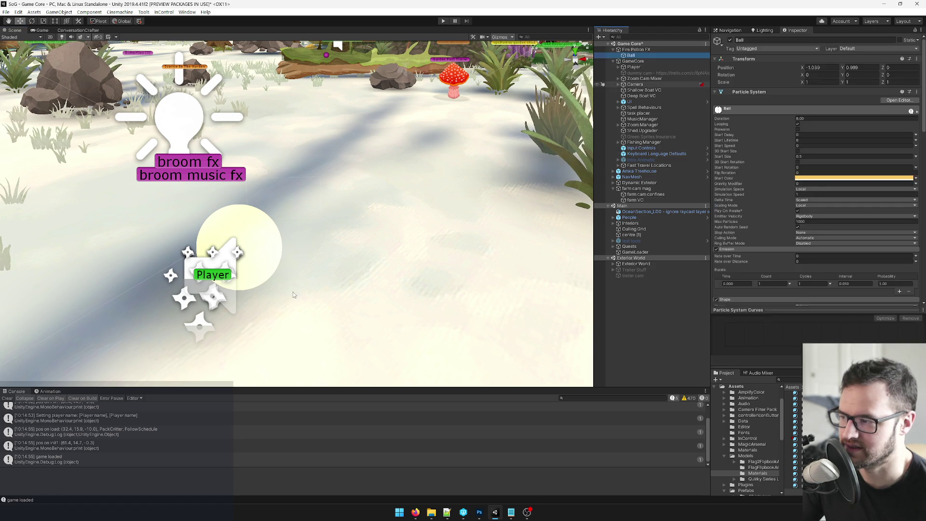
{"action": "left_click_drag", "start_coordinate": [349, 248], "coordinate": [488, 248]}
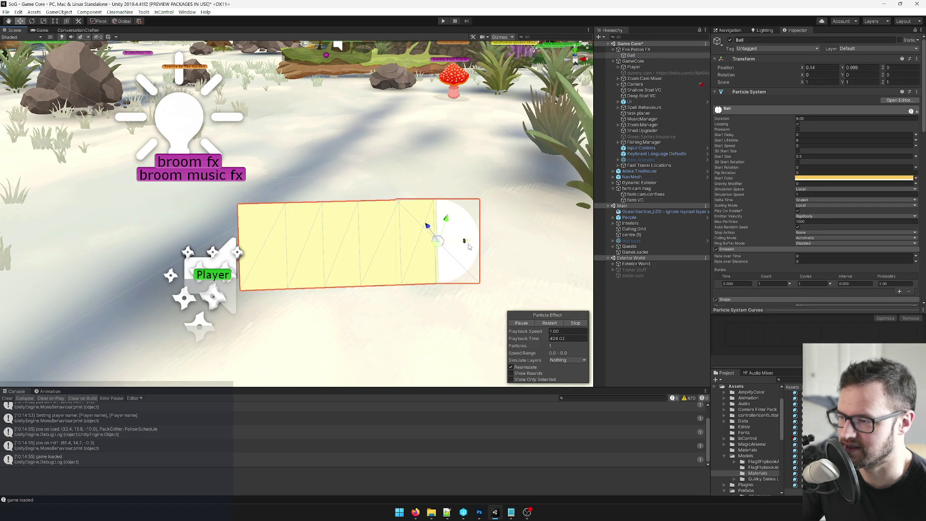
Step: Scroll down to the Trails Texture Mode options
{"action": "scroll", "coordinate": [782, 143], "scroll_direction": "down", "scroll_amount": 5}
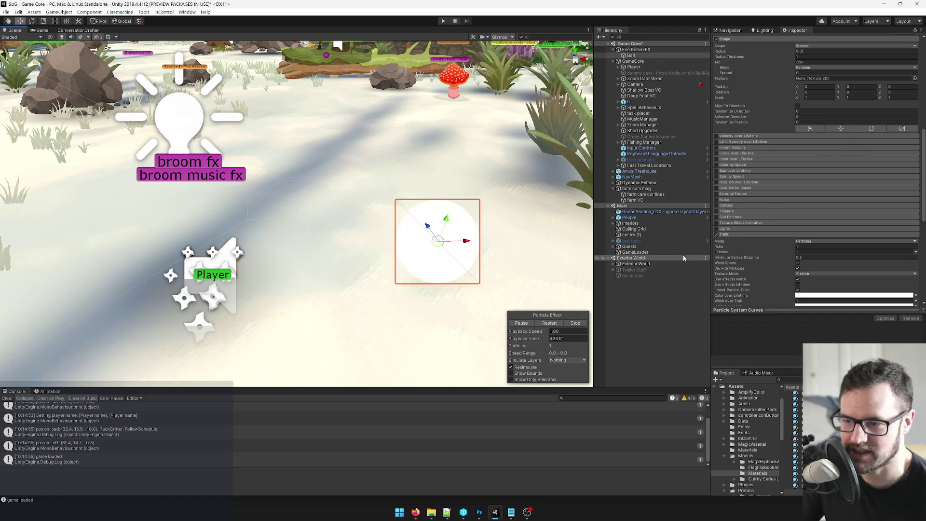
{"action": "scroll", "coordinate": [760, 223], "scroll_direction": "down", "scroll_amount": 5}
{"action": "scroll", "coordinate": [817, 138], "scroll_direction": "down", "scroll_amount": 3}
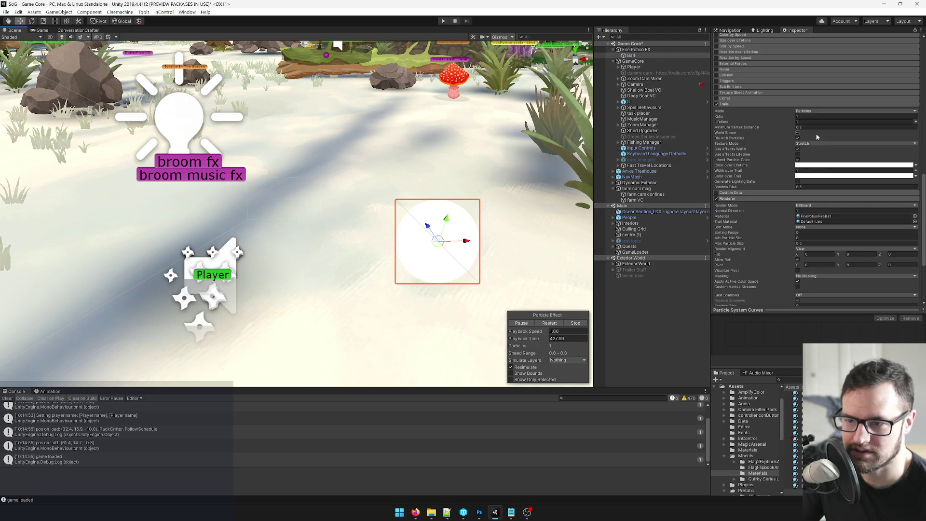
{"action": "left_click", "coordinate": [812, 145]}
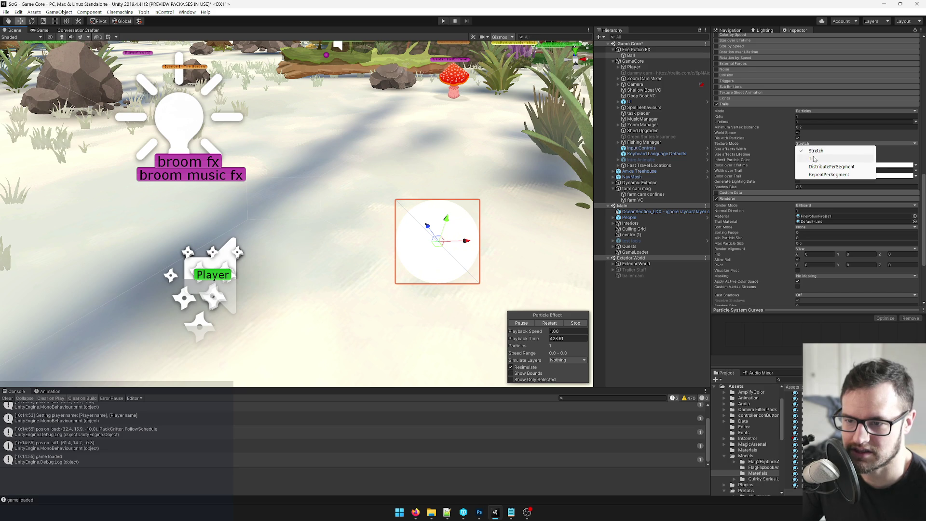
Step: Set trail Texture Mode to Tile, toggle Size affects Width off and on, and keep Mode on Particles
{"action": "left_click", "coordinate": [814, 159]}
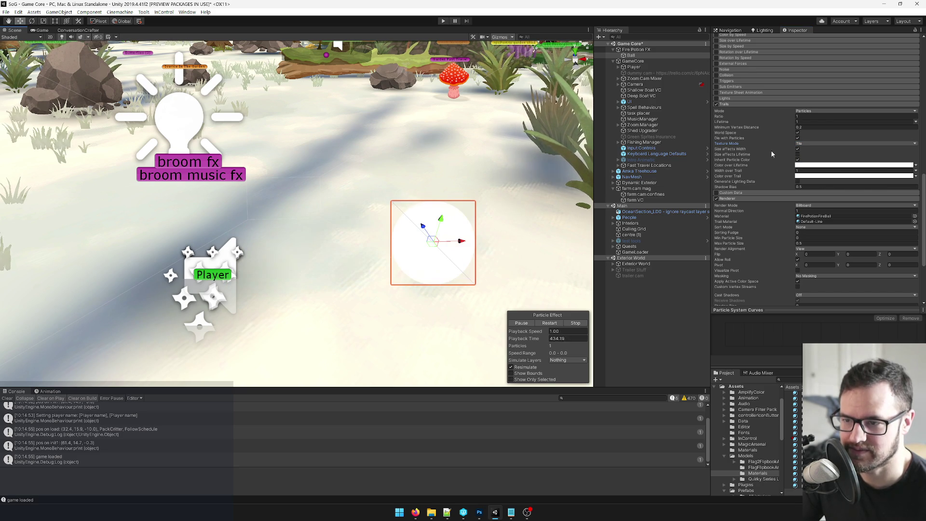
{"action": "left_click", "coordinate": [798, 149]}
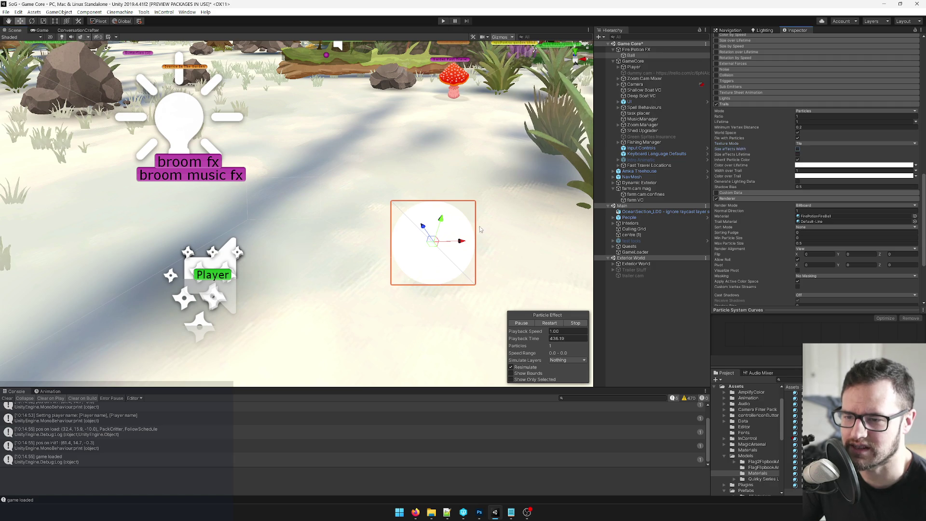
{"action": "left_click", "coordinate": [797, 149]}
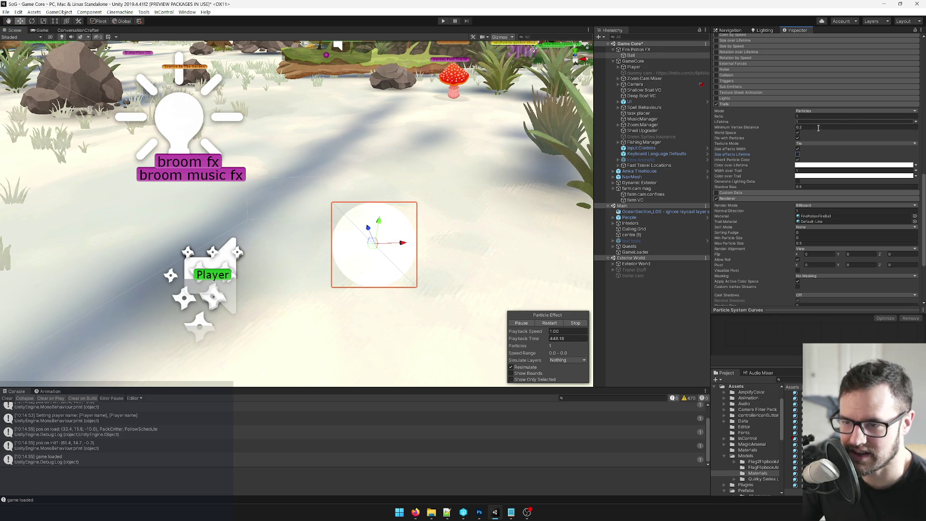
{"action": "left_click", "coordinate": [815, 112]}
{"action": "left_click", "coordinate": [817, 118]}
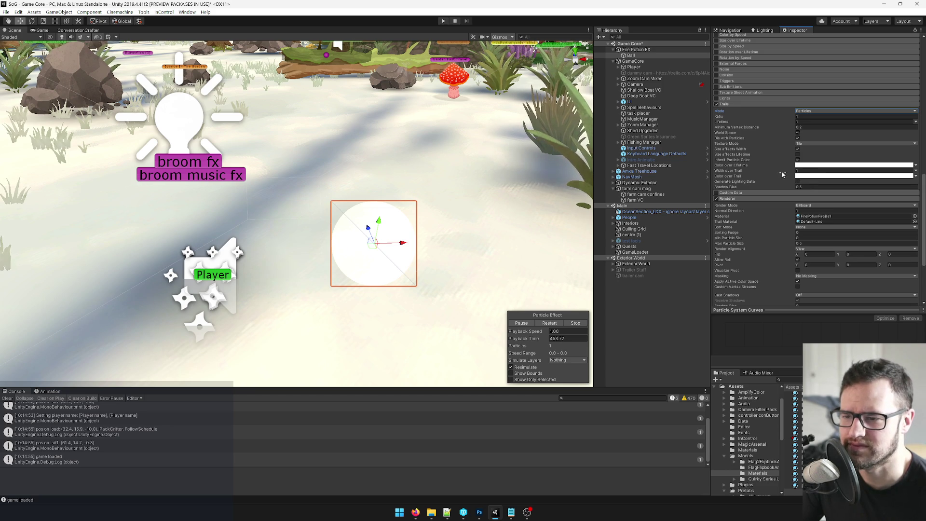
Step: Switch the trail Color over Lifetime to a Gradient and open it in the Gradient Editor
{"action": "left_click", "coordinate": [916, 166]}
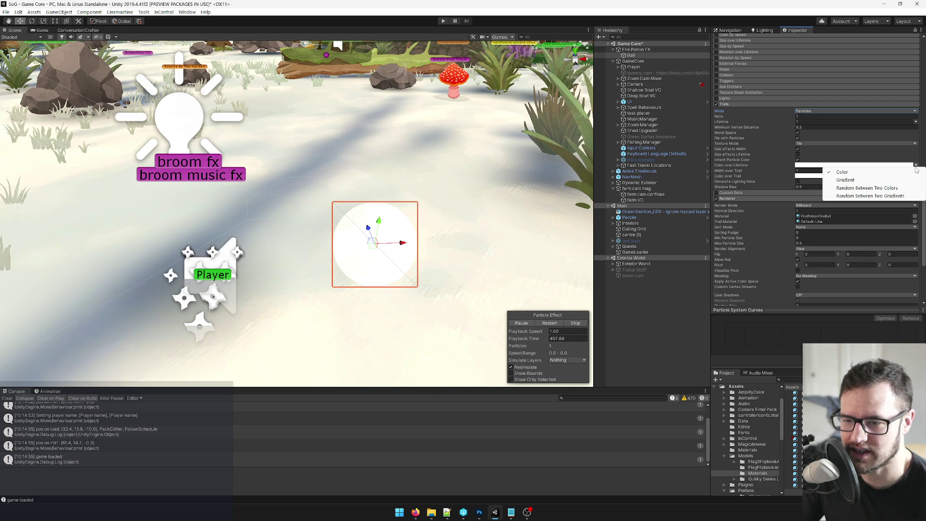
{"action": "left_click", "coordinate": [867, 182]}
{"action": "left_click", "coordinate": [824, 169]}
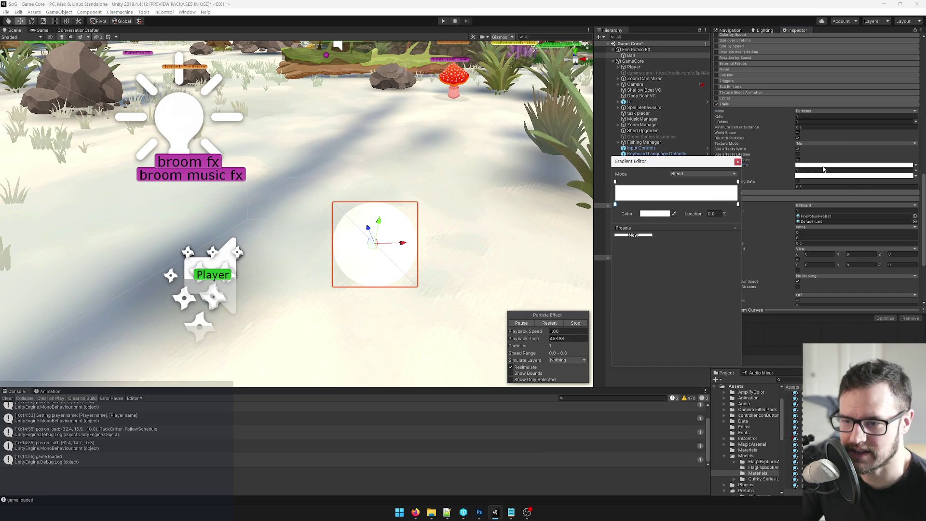
{"action": "double_click", "coordinate": [615, 205]}
{"action": "left_click", "coordinate": [598, 65]}
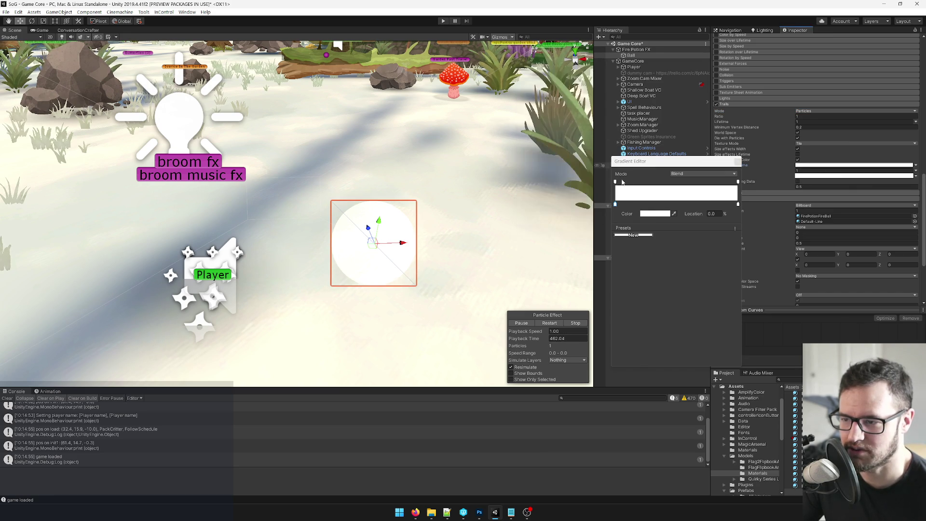
Step: Set the gradient's end key to orange (FF4D00) and drag the Ball to preview the trail
{"action": "left_click", "coordinate": [739, 205]}
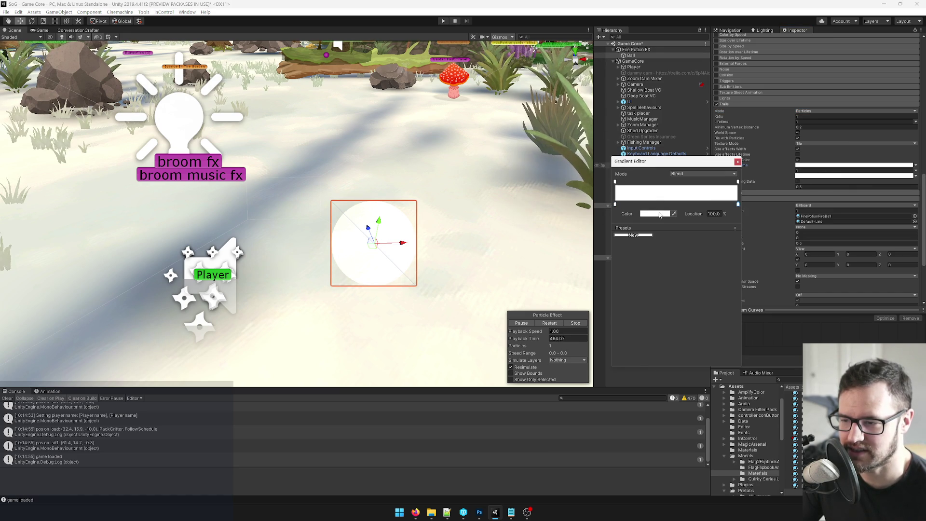
{"action": "left_click", "coordinate": [658, 216]}
{"action": "left_click", "coordinate": [579, 108]}
{"action": "left_click_drag", "start_coordinate": [597, 126], "coordinate": [594, 115]}
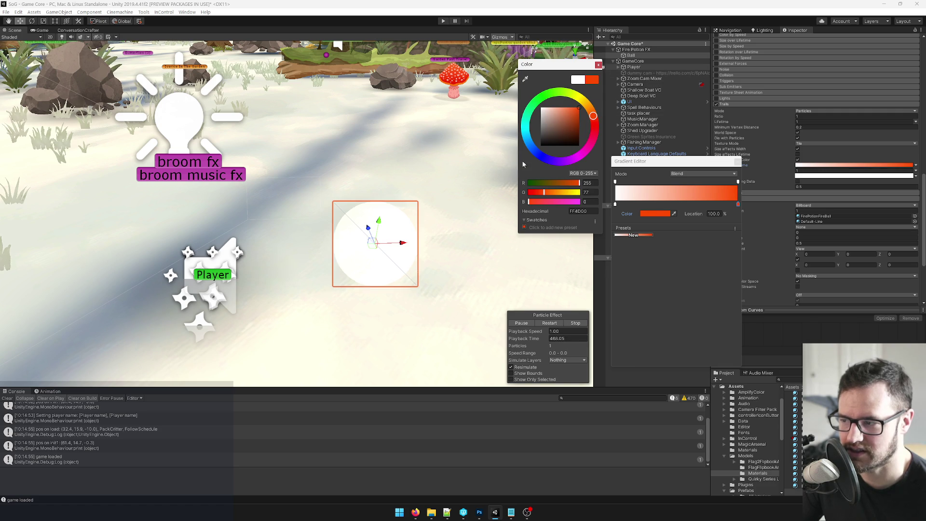
{"action": "left_click", "coordinate": [598, 64]}
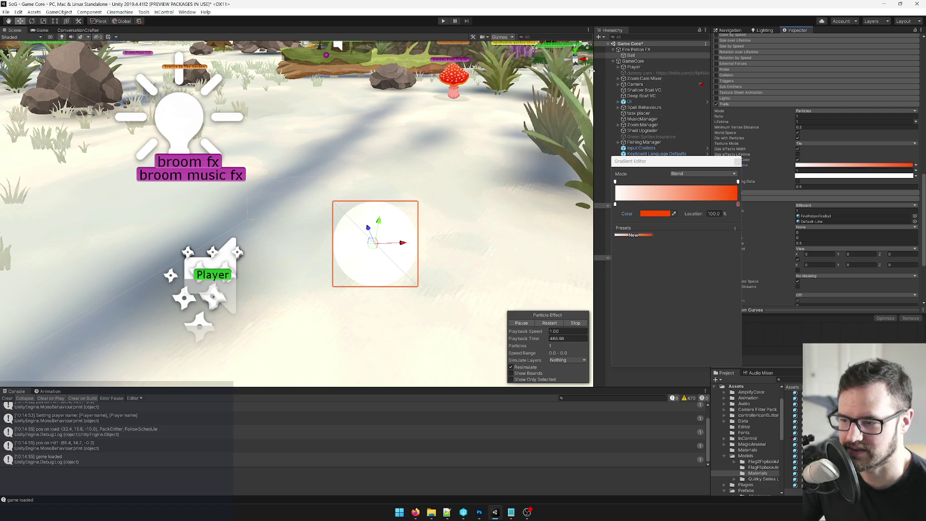
{"action": "left_click", "coordinate": [401, 245]}
{"action": "mouse_move", "coordinate": [402, 248]}
{"action": "left_mouse_down"}
{"action": "mouse_move", "coordinate": [62, 247]}
{"action": "mouse_move", "coordinate": [511, 226]}
{"action": "mouse_move", "coordinate": [504, 223]}
{"action": "left_mouse_up"}
{"action": "key", "text": "Right"}
{"action": "key", "text": "Up"}
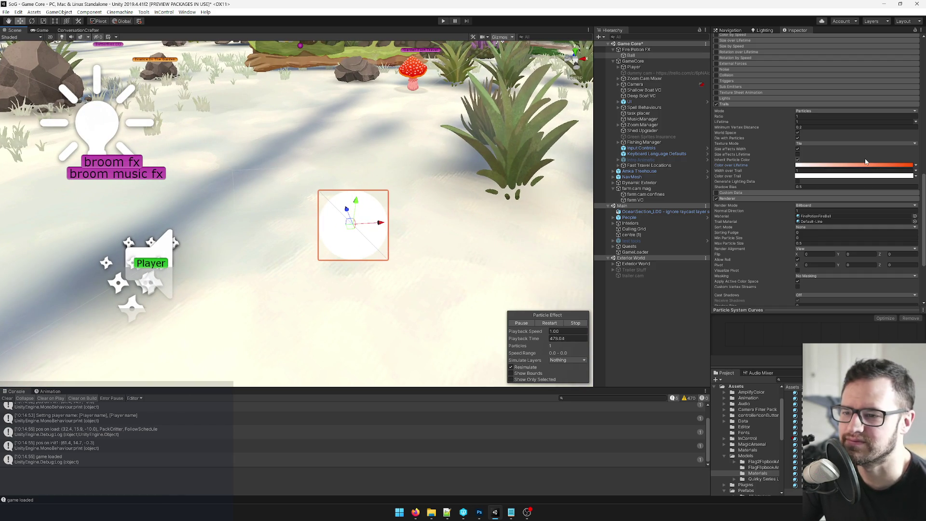
Step: Drag the Ball to preview the trail, shorten Trails Lifetime, and test again
{"action": "mouse_move", "coordinate": [352, 223]}
{"action": "left_mouse_down"}
{"action": "mouse_move", "coordinate": [212, 229]}
{"action": "mouse_move", "coordinate": [519, 227]}
{"action": "mouse_move", "coordinate": [434, 217]}
{"action": "mouse_move", "coordinate": [115, 258]}
{"action": "mouse_move", "coordinate": [555, 203]}
{"action": "mouse_move", "coordinate": [292, 214]}
{"action": "left_mouse_up"}
{"action": "mouse_move", "coordinate": [225, 215]}
{"action": "left_mouse_down"}
{"action": "mouse_move", "coordinate": [475, 213]}
{"action": "mouse_move", "coordinate": [185, 222]}
{"action": "mouse_move", "coordinate": [332, 215]}
{"action": "left_mouse_up"}
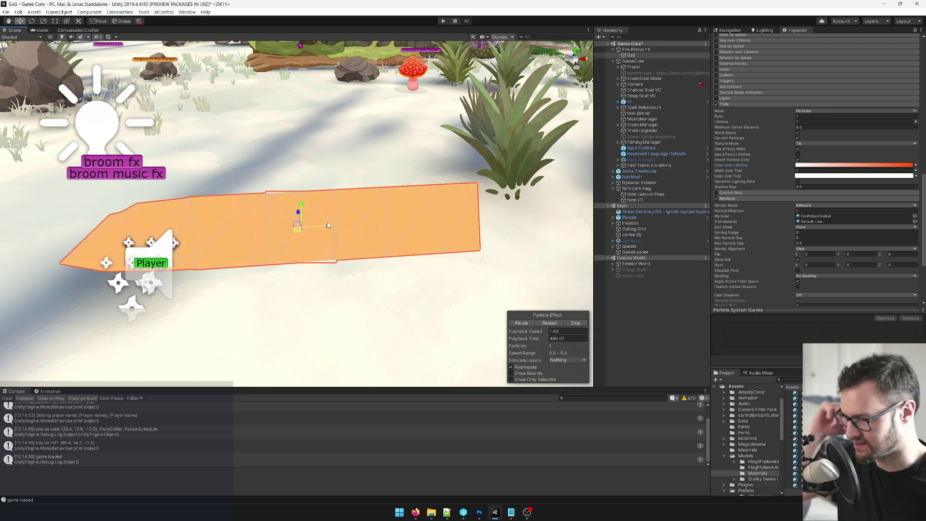
{"action": "mouse_move", "coordinate": [327, 228]}
{"action": "left_mouse_down"}
{"action": "mouse_move", "coordinate": [210, 232]}
{"action": "mouse_move", "coordinate": [366, 216]}
{"action": "left_mouse_up"}
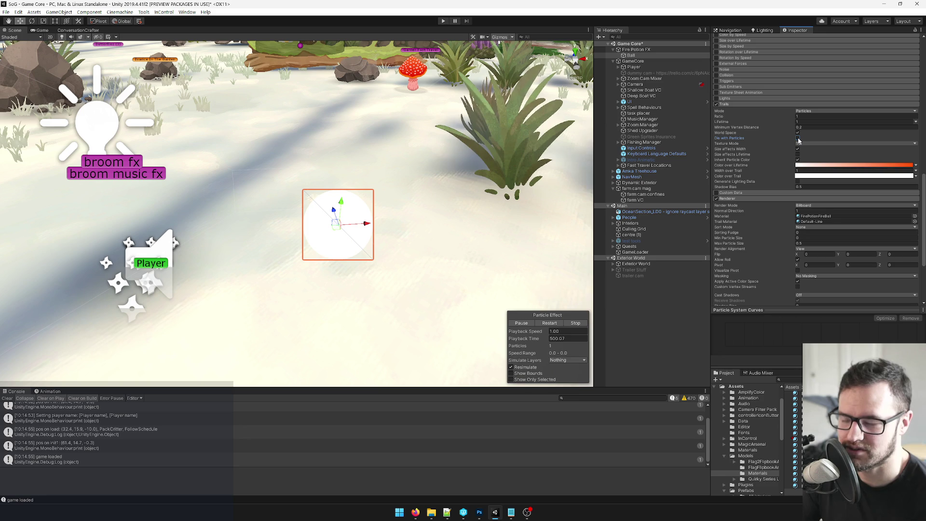
{"action": "left_click", "coordinate": [802, 122]}
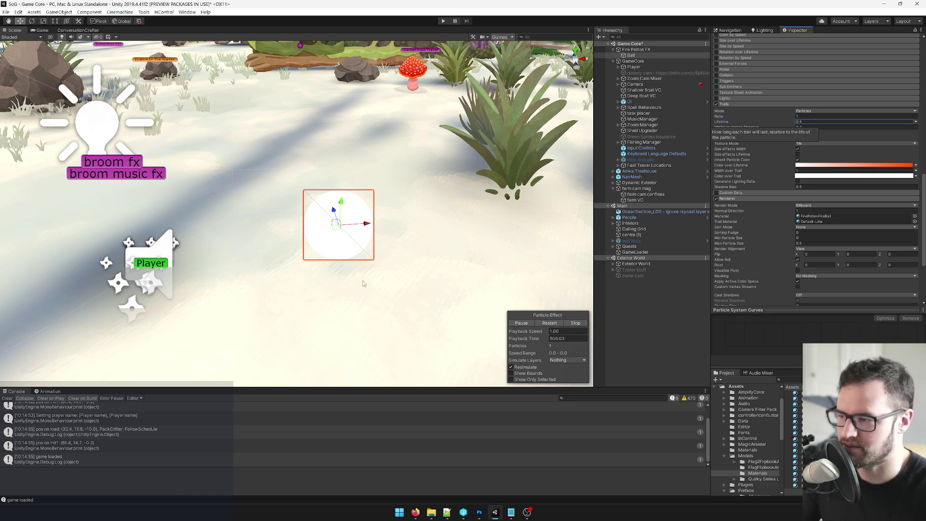
{"action": "mouse_move", "coordinate": [366, 224]}
{"action": "left_mouse_down"}
{"action": "mouse_move", "coordinate": [206, 224]}
{"action": "mouse_move", "coordinate": [102, 248]}
{"action": "mouse_move", "coordinate": [418, 222]}
{"action": "left_mouse_up"}
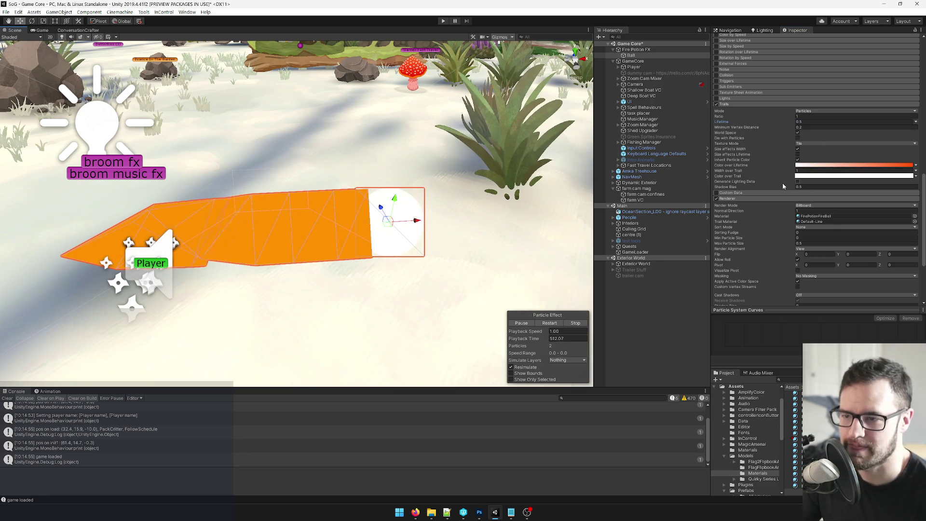
{"action": "left_click", "coordinate": [399, 228]}
{"action": "left_click", "coordinate": [399, 227]}
{"action": "mouse_move", "coordinate": [399, 227]}
{"action": "left_mouse_down"}
{"action": "mouse_move", "coordinate": [204, 254]}
{"action": "mouse_move", "coordinate": [79, 246]}
{"action": "mouse_move", "coordinate": [484, 207]}
{"action": "mouse_move", "coordinate": [555, 189]}
{"action": "mouse_move", "coordinate": [525, 214]}
{"action": "mouse_move", "coordinate": [96, 251]}
{"action": "mouse_move", "coordinate": [579, 202]}
{"action": "mouse_move", "coordinate": [147, 236]}
{"action": "mouse_move", "coordinate": [530, 203]}
{"action": "mouse_move", "coordinate": [170, 218]}
{"action": "left_mouse_up"}
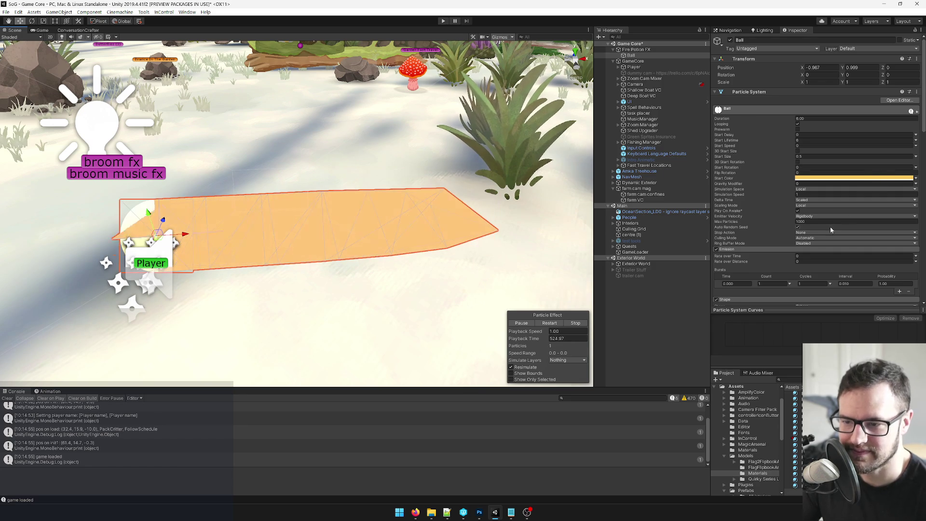
Step: Try Simulation Space World, then set it back to Local
{"action": "left_click", "coordinate": [817, 191]}
{"action": "left_click", "coordinate": [815, 204]}
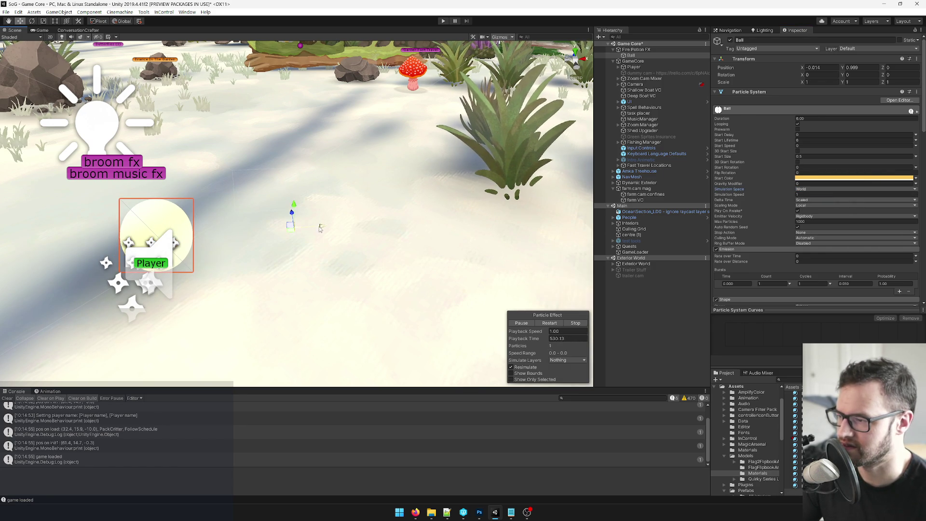
{"action": "left_click", "coordinate": [835, 191]}
{"action": "left_click", "coordinate": [822, 198]}
{"action": "scroll", "coordinate": [766, 167], "scroll_direction": "down", "scroll_amount": 10}
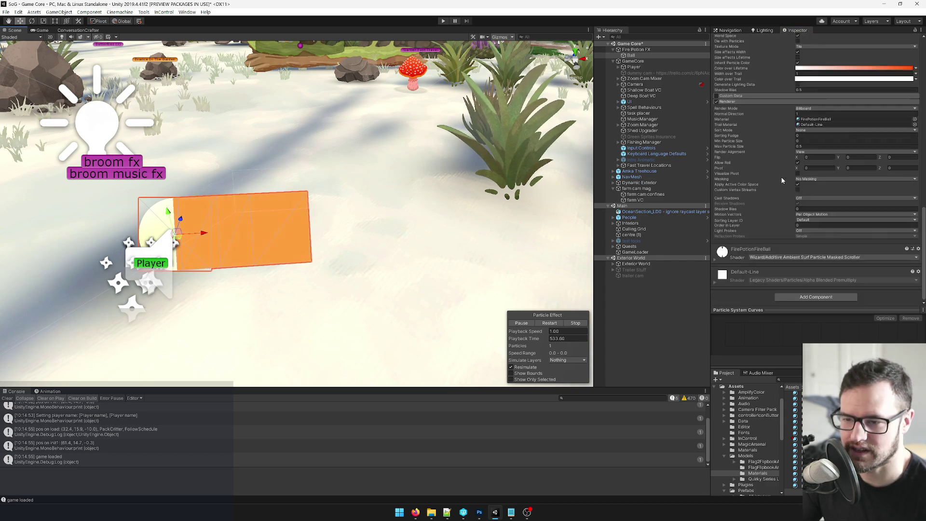
{"action": "scroll", "coordinate": [782, 177], "scroll_direction": "up", "scroll_amount": 10}
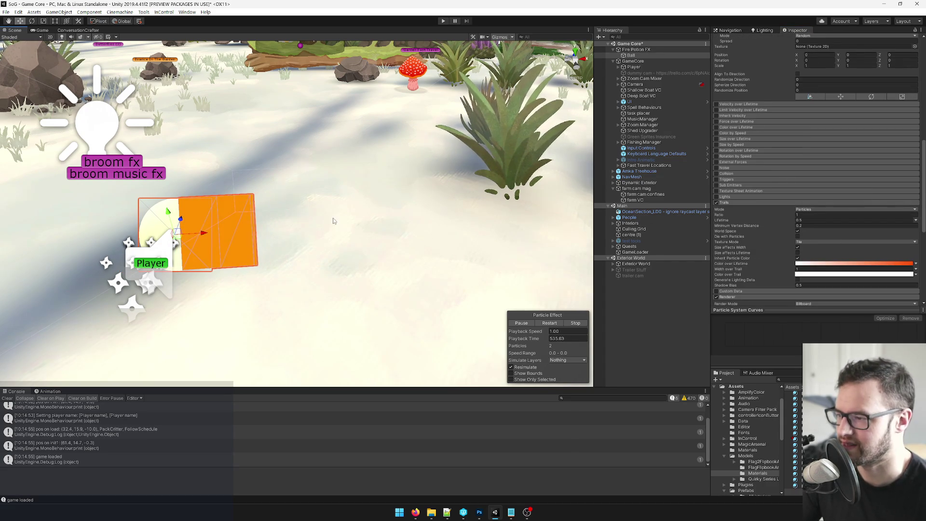
{"action": "scroll", "coordinate": [333, 222], "scroll_direction": "down", "scroll_amount": 3}
{"action": "scroll", "coordinate": [264, 192], "scroll_direction": "up", "scroll_amount": 5}
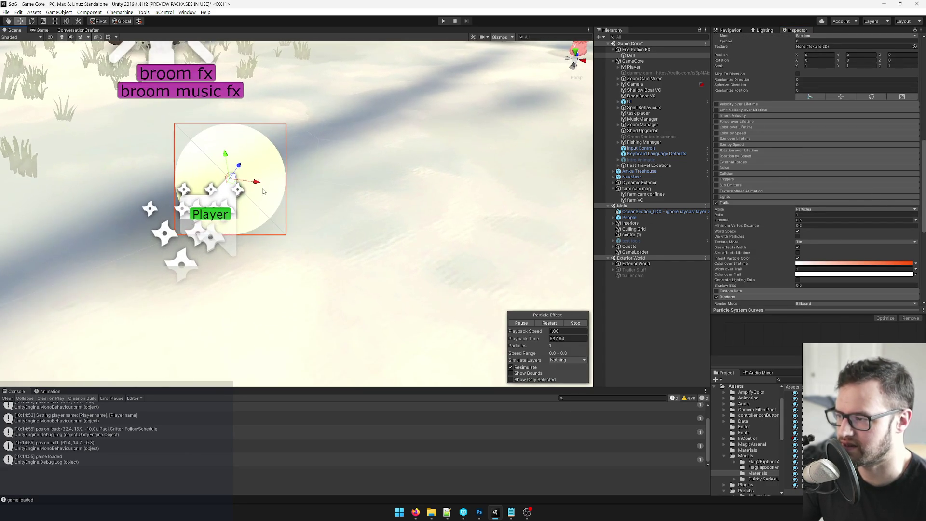
Step: Turn off the Trails module and remove the single emission burst
{"action": "left_click", "coordinate": [717, 202]}
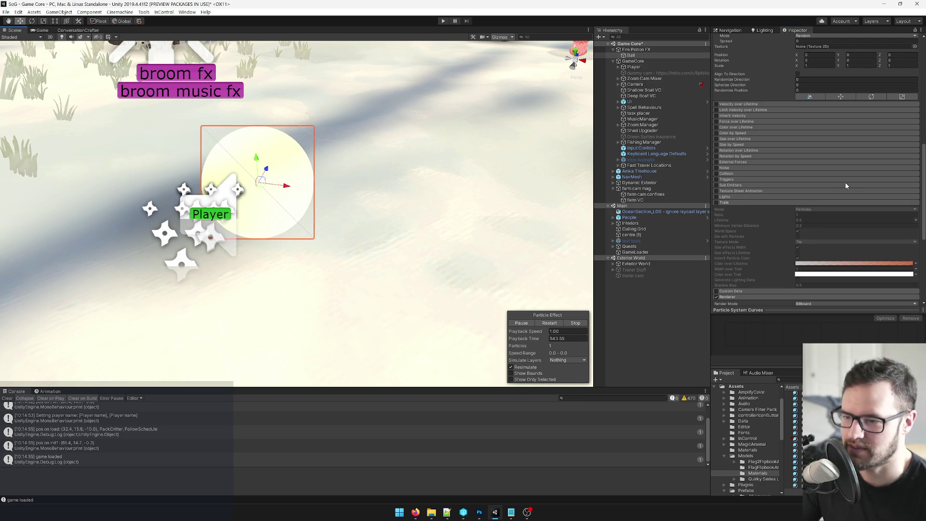
{"action": "scroll", "coordinate": [845, 186], "scroll_direction": "up", "scroll_amount": 3}
{"action": "scroll", "coordinate": [845, 187], "scroll_direction": "up", "scroll_amount": 10}
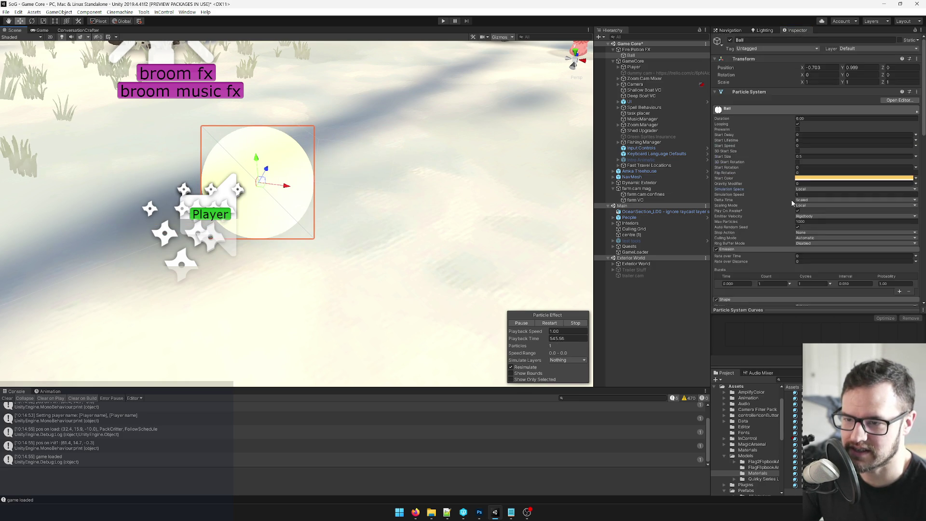
{"action": "scroll", "coordinate": [792, 199], "scroll_direction": "down", "scroll_amount": 3}
{"action": "left_click_drag", "start_coordinate": [363, 207], "coordinate": [416, 193]}
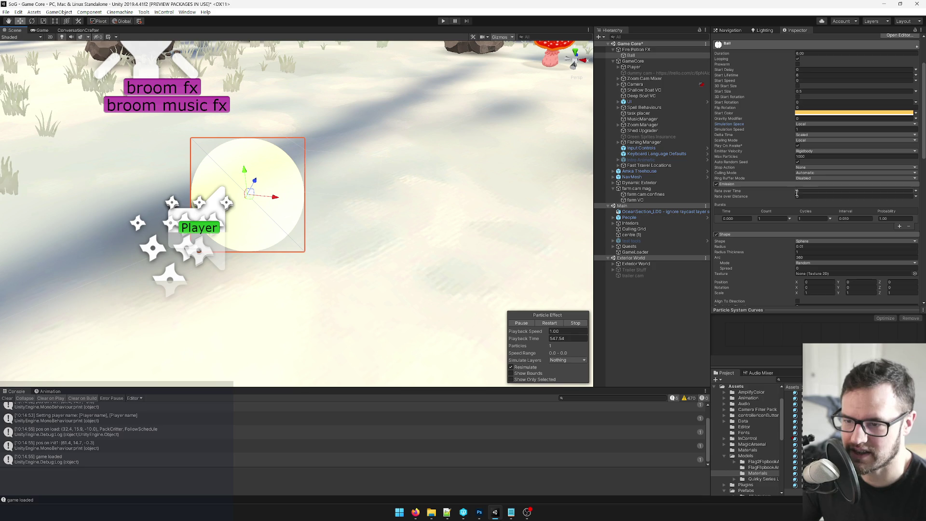
{"action": "left_click", "coordinate": [910, 227]}
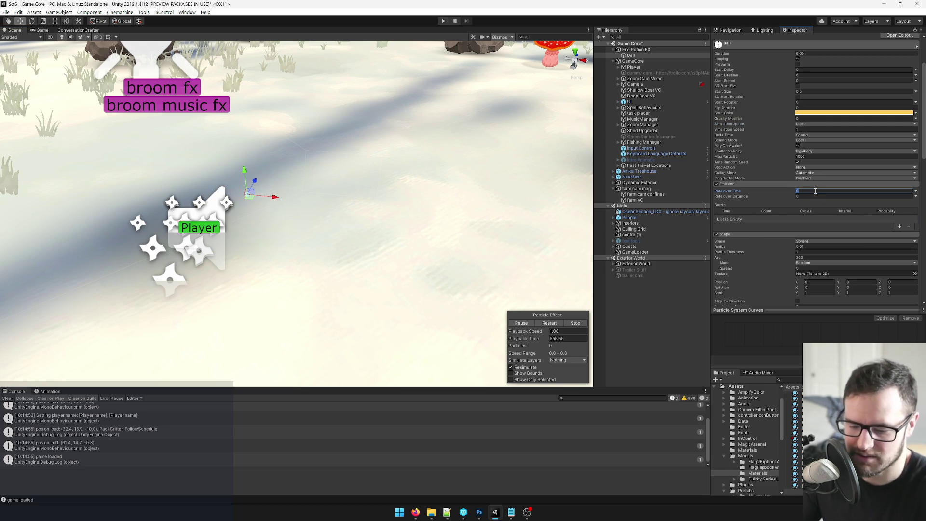
Step: Set the emission rate to 5, switch Simulation Space to World, and drag the emitter to test
{"action": "type", "text": "5"}
{"action": "key", "text": "Return"}
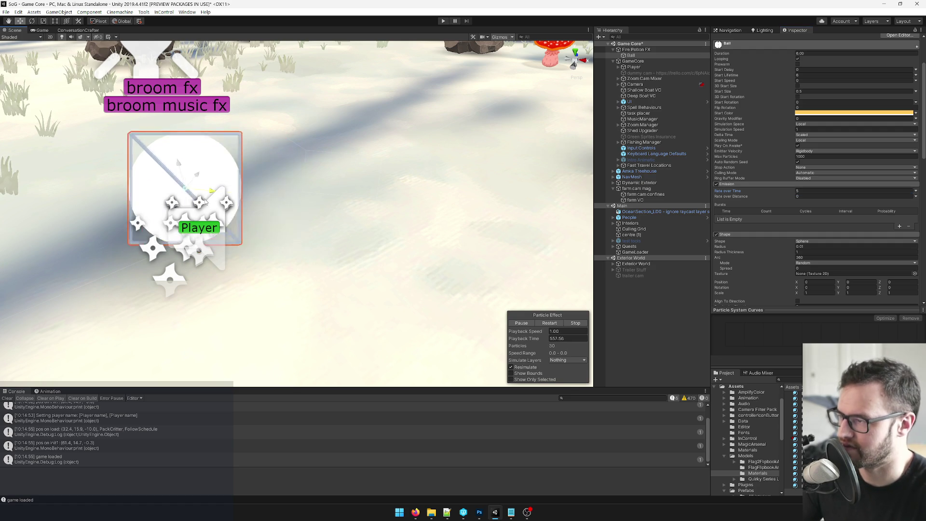
{"action": "left_click", "coordinate": [810, 126]}
{"action": "left_click", "coordinate": [815, 138]}
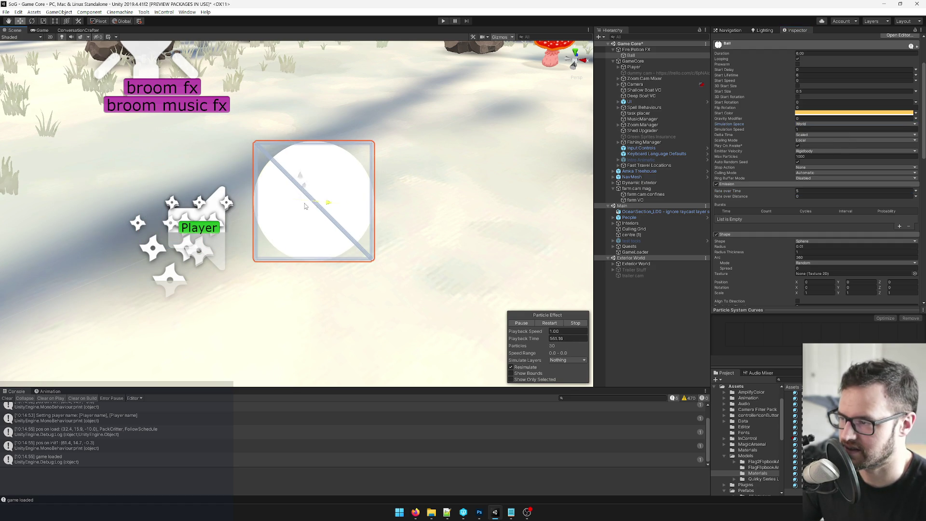
{"action": "mouse_move", "coordinate": [232, 205]}
{"action": "left_mouse_down"}
{"action": "mouse_move", "coordinate": [72, 183]}
{"action": "mouse_move", "coordinate": [38, 188]}
{"action": "mouse_move", "coordinate": [580, 184]}
{"action": "left_mouse_up"}
Step: Set Rate over Time to 0 and move on to Rate over Distance
{"action": "scroll", "coordinate": [302, 205], "scroll_direction": "down", "scroll_amount": 5}
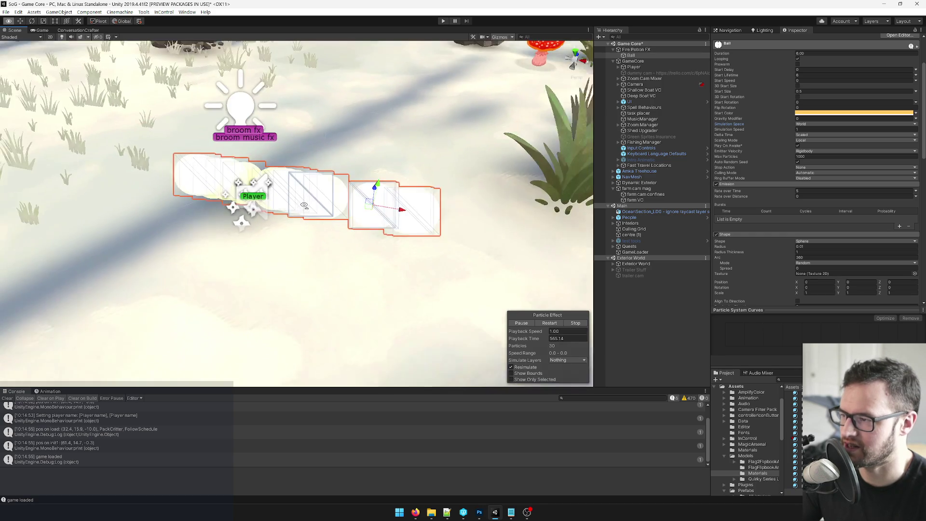
{"action": "scroll", "coordinate": [309, 204], "scroll_direction": "up", "scroll_amount": 5}
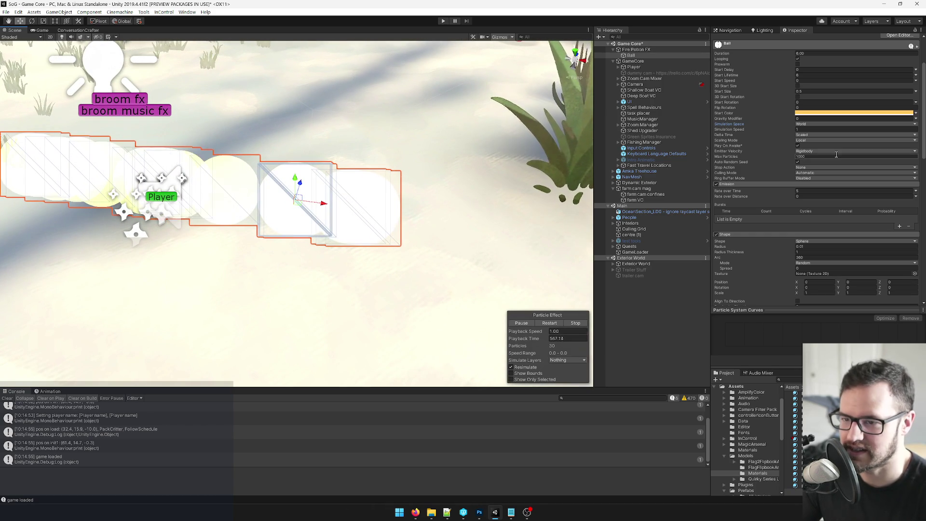
{"action": "left_click", "coordinate": [808, 191]}
{"action": "type", "text": "0"}
{"action": "key", "text": "Tab"}
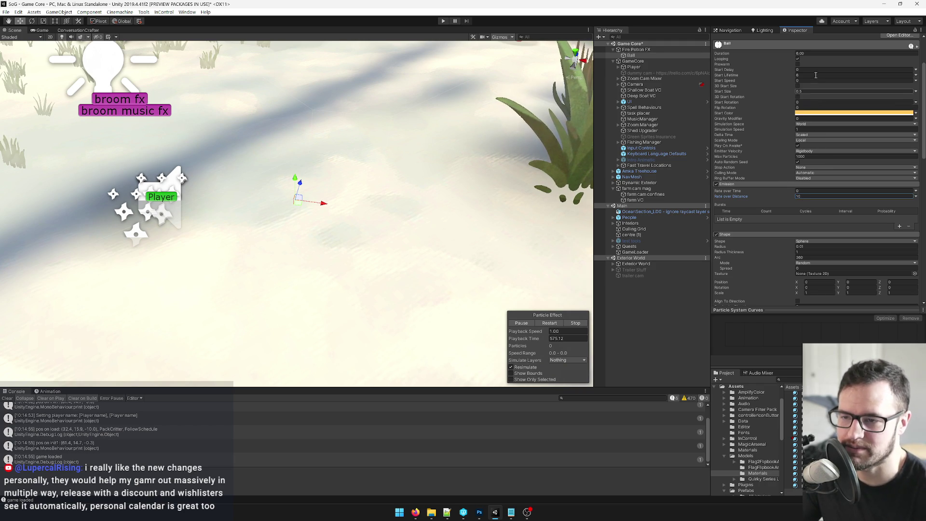
{"action": "scroll", "coordinate": [810, 145], "scroll_direction": "down", "scroll_amount": 3}
{"action": "scroll", "coordinate": [816, 159], "scroll_direction": "down", "scroll_amount": 5}
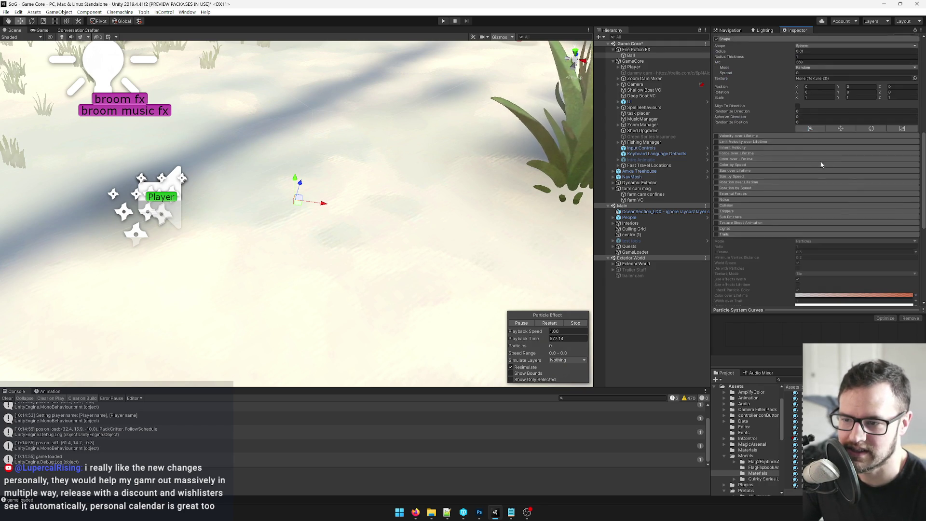
Step: Enable Color over Lifetime with a white-to-orange gradient and drag the Ball to preview
{"action": "left_click", "coordinate": [716, 159]}
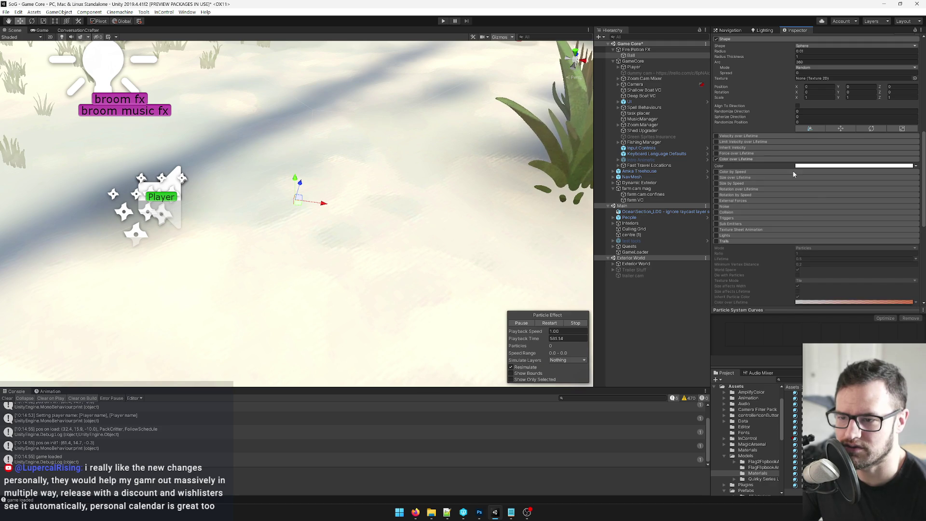
{"action": "left_click", "coordinate": [822, 165]}
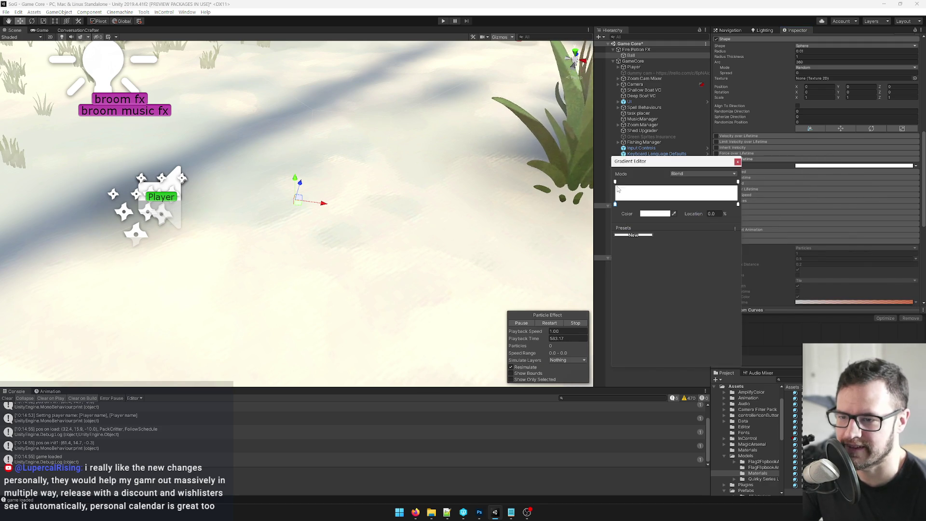
{"action": "left_click", "coordinate": [660, 214]}
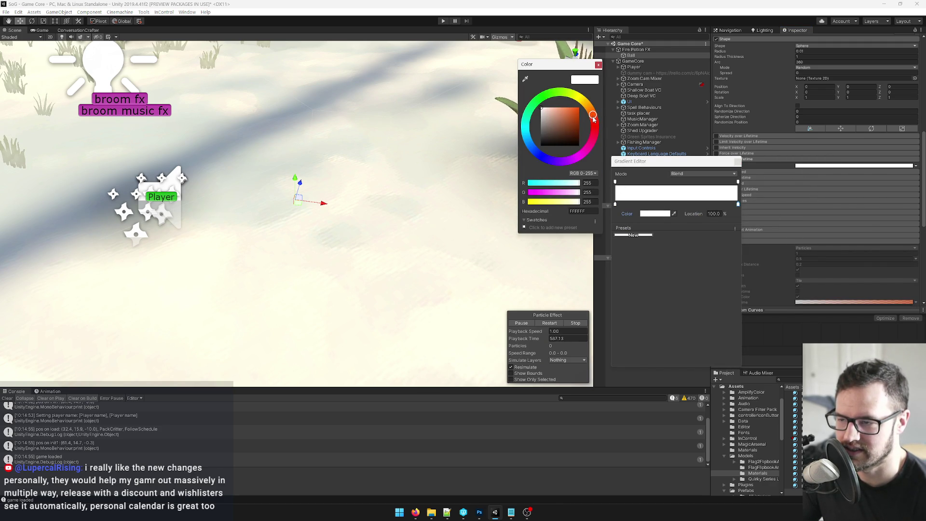
{"action": "left_click_drag", "start_coordinate": [573, 117], "coordinate": [579, 113]}
{"action": "left_click", "coordinate": [598, 64]}
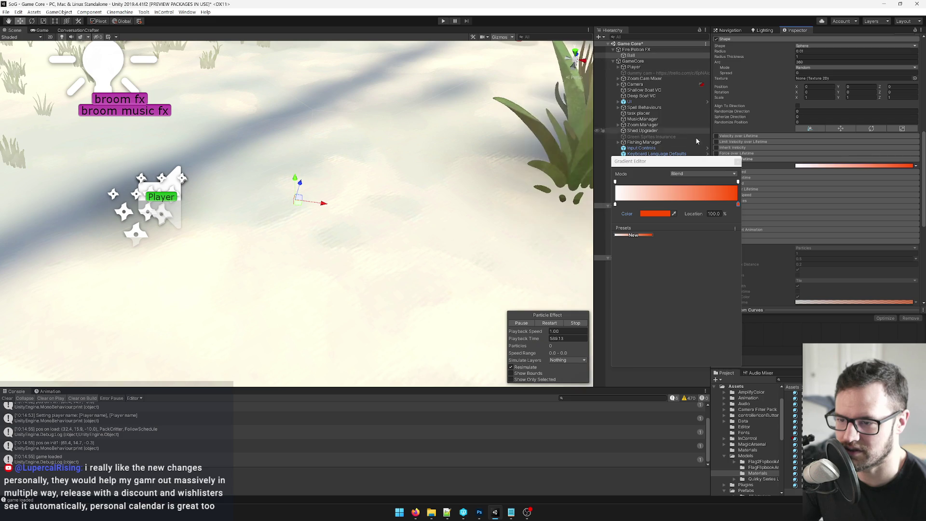
{"action": "left_click", "coordinate": [738, 162]}
{"action": "mouse_move", "coordinate": [322, 203]}
{"action": "left_mouse_down"}
{"action": "mouse_move", "coordinate": [63, 172]}
{"action": "mouse_move", "coordinate": [481, 224]}
{"action": "left_mouse_up"}
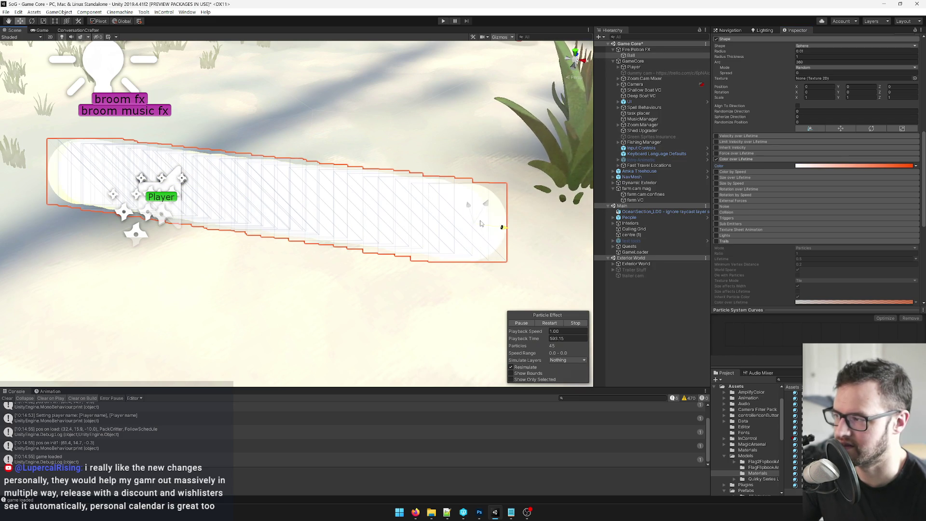
{"action": "scroll", "coordinate": [829, 166], "scroll_direction": "up", "scroll_amount": 10}
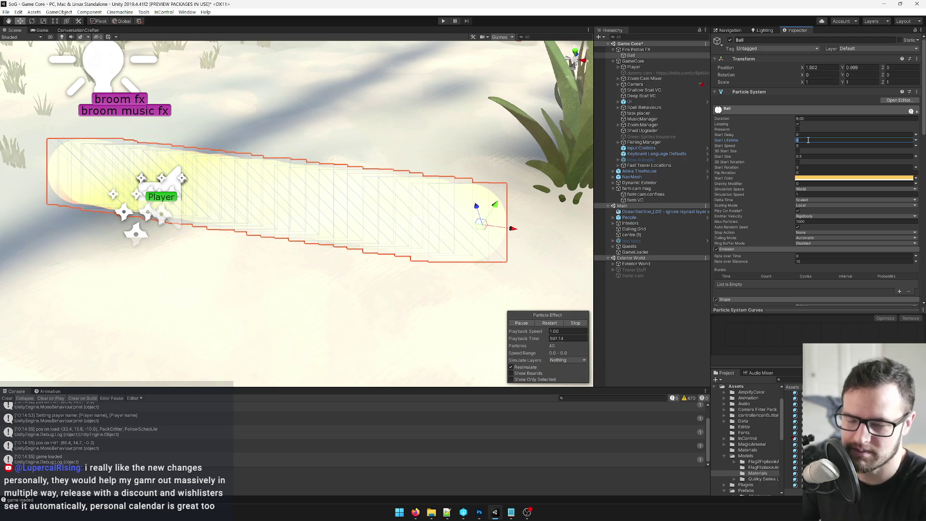
Step: Shorten the particles' Start Lifetime from 6, set Start Size to 0.3, and drag the Ball to test
{"action": "type", "text": "0.1"}
{"action": "left_click_drag", "start_coordinate": [502, 229], "coordinate": [244, 209]}
{"action": "left_click", "coordinate": [803, 140]}
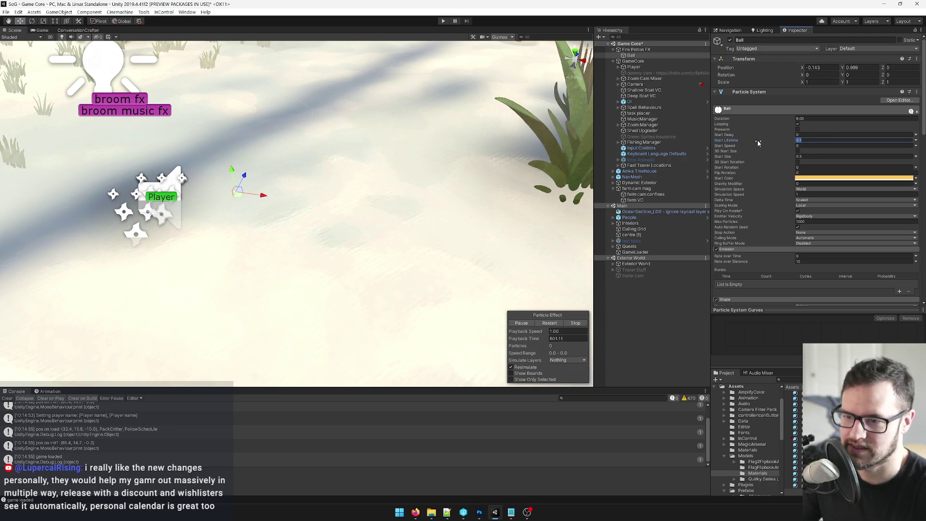
{"action": "mouse_move", "coordinate": [238, 191]}
{"action": "left_mouse_down"}
{"action": "mouse_move", "coordinate": [377, 202]}
{"action": "mouse_move", "coordinate": [483, 234]}
{"action": "mouse_move", "coordinate": [475, 240]}
{"action": "left_mouse_up"}
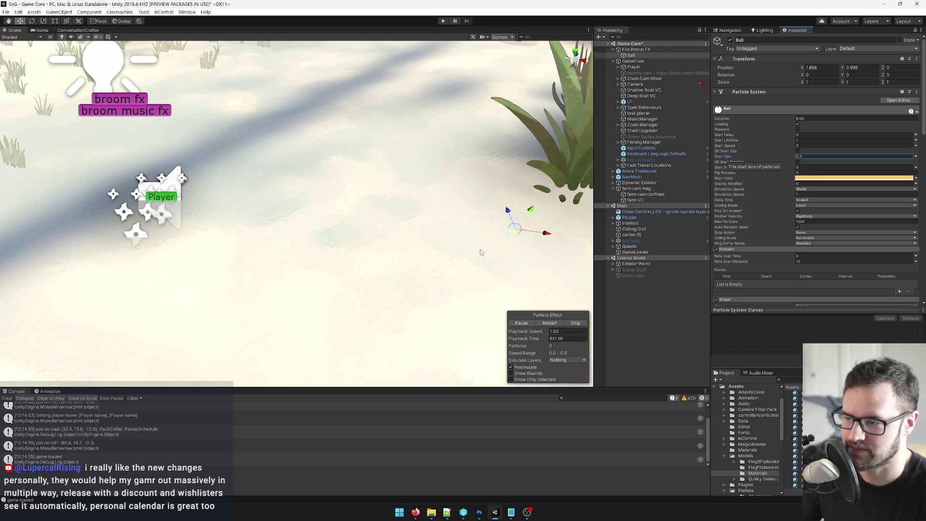
{"action": "mouse_move", "coordinate": [514, 227]}
{"action": "left_mouse_down"}
{"action": "mouse_move", "coordinate": [292, 220]}
{"action": "mouse_move", "coordinate": [206, 203]}
{"action": "left_mouse_up"}
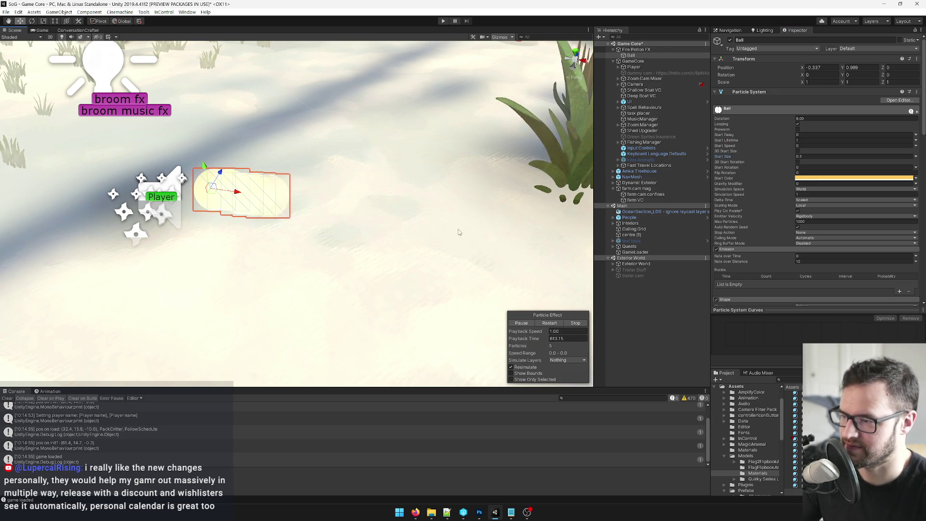
{"action": "scroll", "coordinate": [769, 180], "scroll_direction": "down", "scroll_amount": 3}
{"action": "scroll", "coordinate": [769, 181], "scroll_direction": "down", "scroll_amount": 3}
{"action": "scroll", "coordinate": [785, 186], "scroll_direction": "down", "scroll_amount": 3}
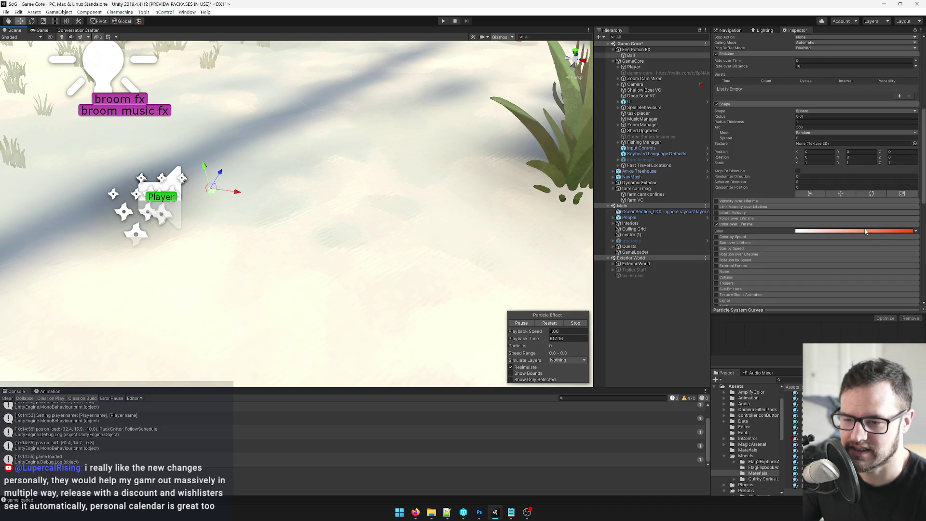
Step: Move the orange gradient key to 51.8%, add a yellow key at 23.5%, and preview
{"action": "left_click", "coordinate": [884, 232]}
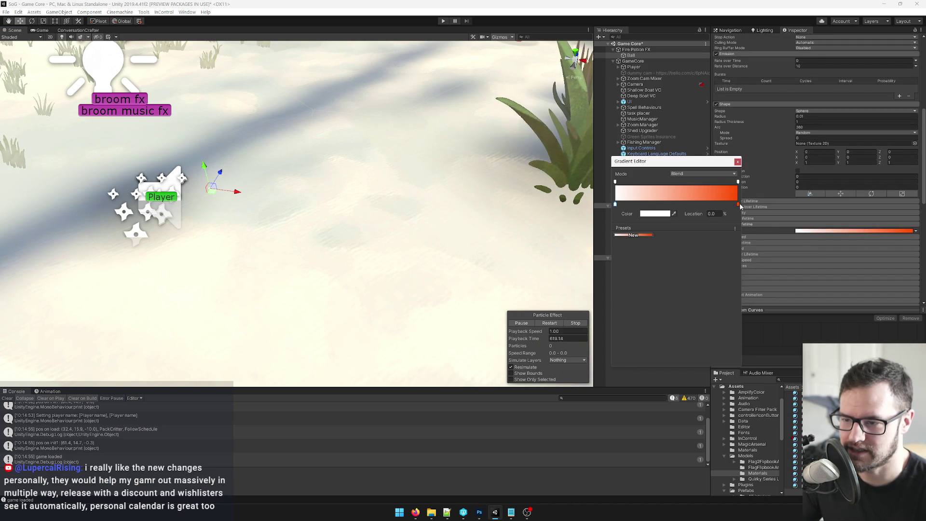
{"action": "left_click_drag", "start_coordinate": [740, 207], "coordinate": [679, 208]}
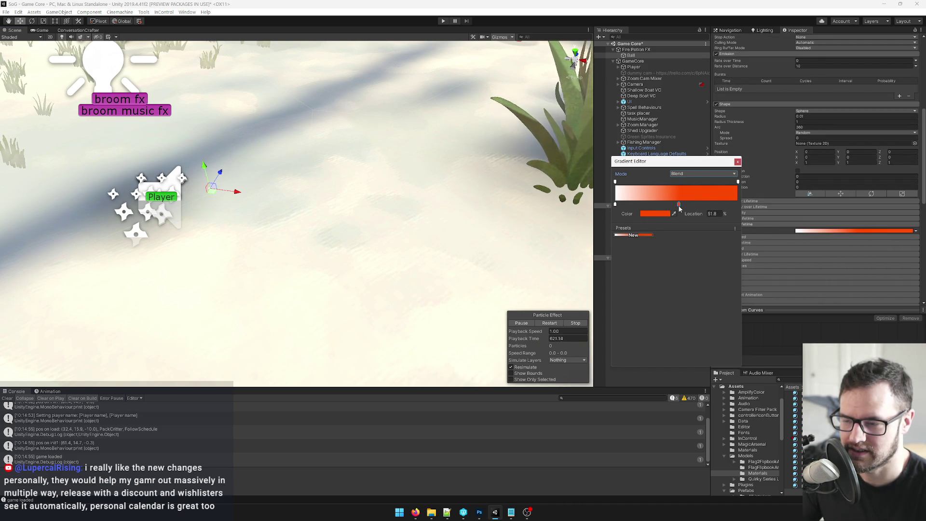
{"action": "left_click", "coordinate": [644, 204]}
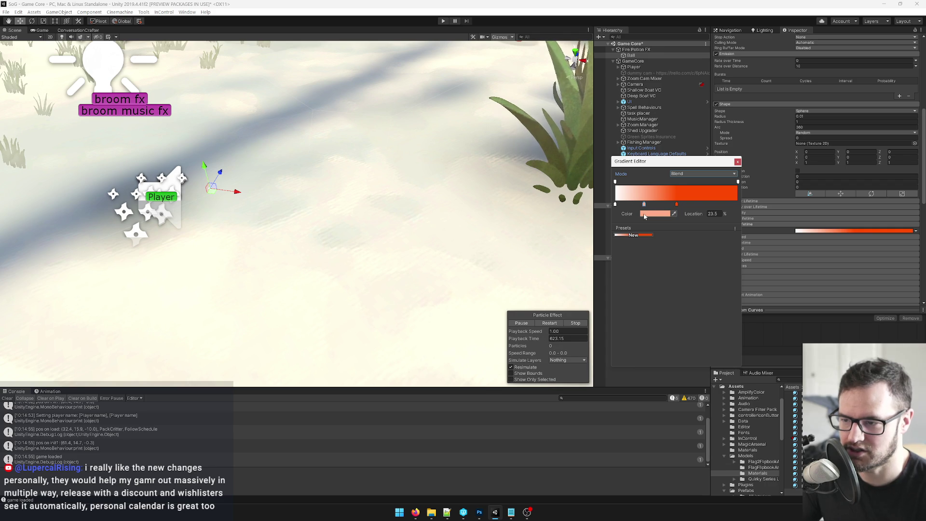
{"action": "left_click", "coordinate": [655, 213]}
{"action": "left_click_drag", "start_coordinate": [593, 116], "coordinate": [583, 98]}
{"action": "left_click", "coordinate": [567, 108]}
{"action": "left_click", "coordinate": [568, 108]}
{"action": "left_click", "coordinate": [599, 65]}
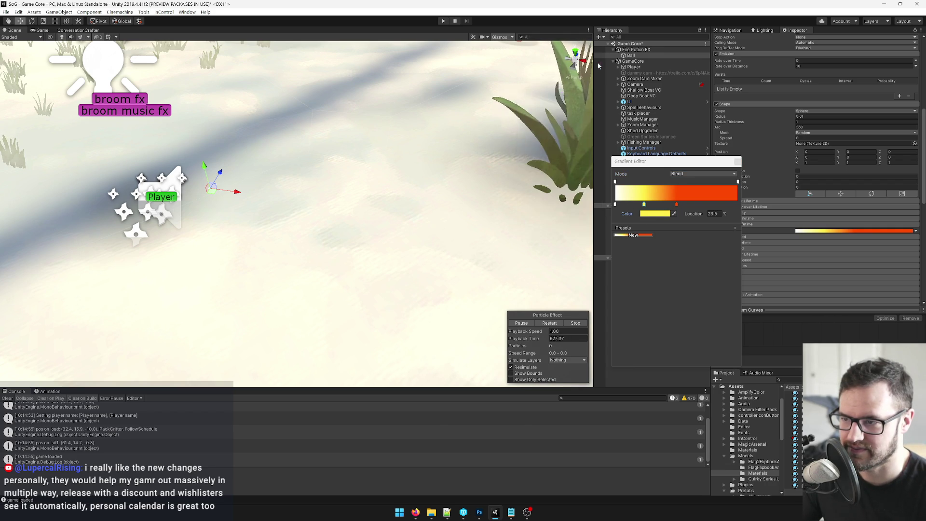
{"action": "key", "text": "Escape"}
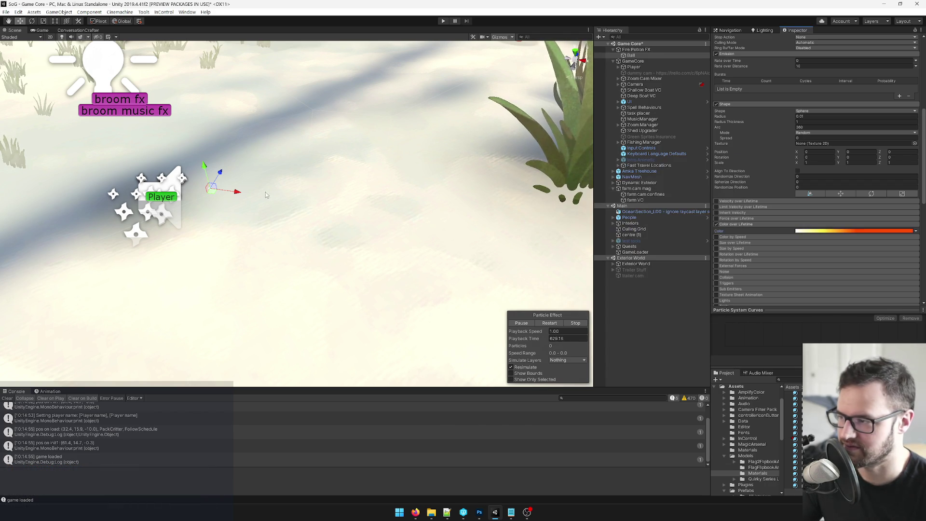
{"action": "left_click_drag", "start_coordinate": [241, 193], "coordinate": [440, 216]}
Step: Move the yellow key to 8.5%, add an orange key at 35.0%, and sweep the Ball to preview
{"action": "left_click", "coordinate": [821, 233]}
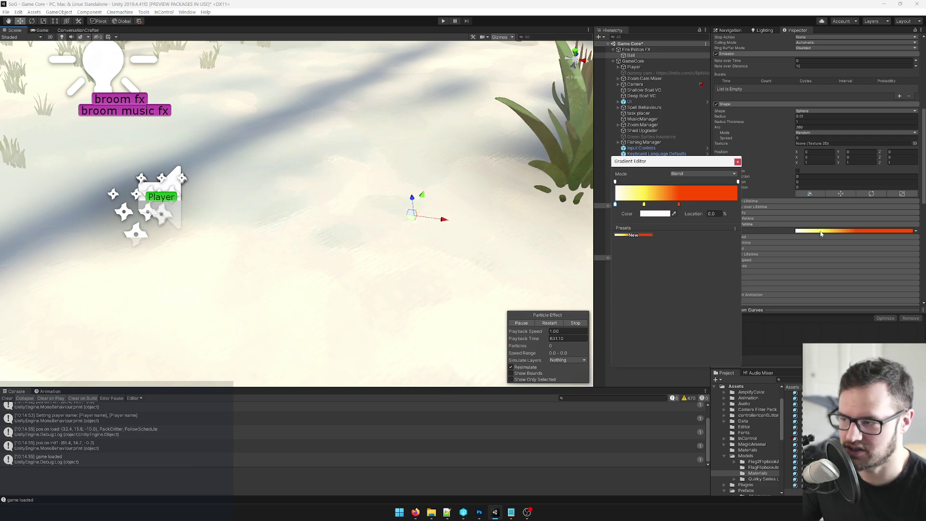
{"action": "left_click_drag", "start_coordinate": [644, 204], "coordinate": [625, 204]}
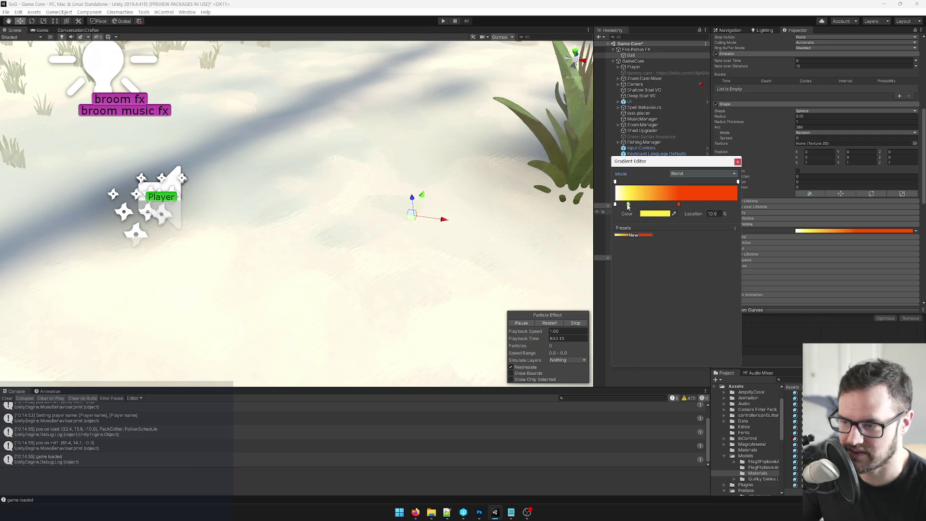
{"action": "left_click", "coordinate": [658, 204]}
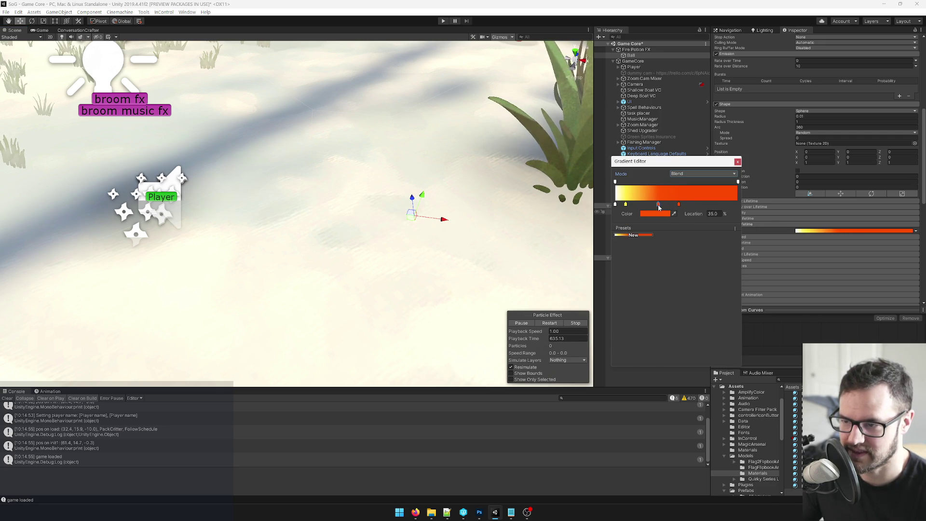
{"action": "left_click", "coordinate": [679, 205]}
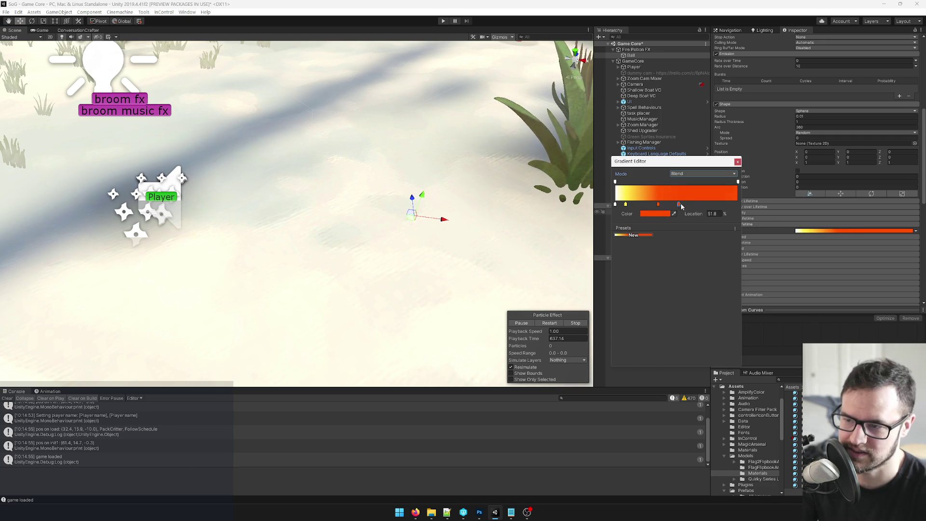
{"action": "left_click", "coordinate": [738, 161]}
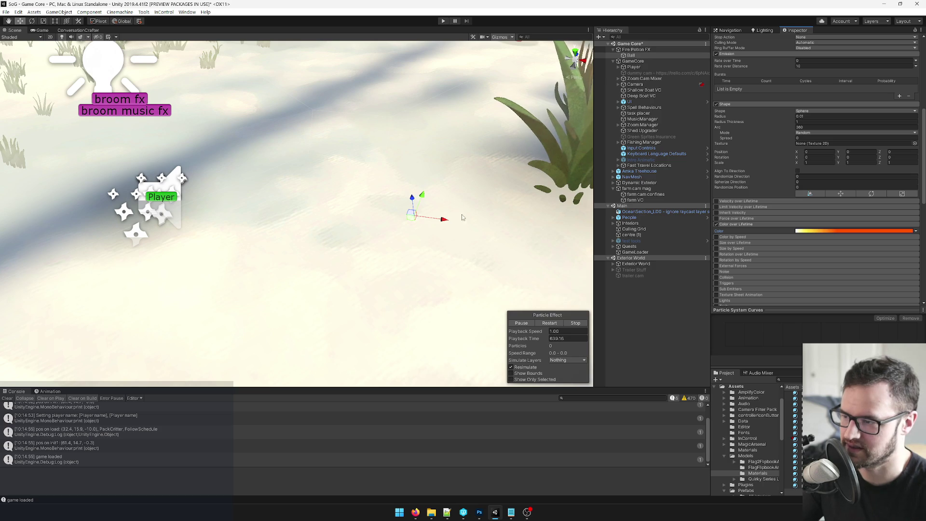
{"action": "mouse_move", "coordinate": [184, 203]}
{"action": "left_mouse_down"}
{"action": "mouse_move", "coordinate": [96, 180]}
{"action": "mouse_move", "coordinate": [420, 212]}
{"action": "mouse_move", "coordinate": [581, 250]}
{"action": "mouse_move", "coordinate": [275, 191]}
{"action": "mouse_move", "coordinate": [53, 166]}
{"action": "mouse_move", "coordinate": [493, 228]}
{"action": "mouse_move", "coordinate": [145, 188]}
{"action": "mouse_move", "coordinate": [441, 215]}
{"action": "mouse_move", "coordinate": [427, 213]}
{"action": "left_mouse_up"}
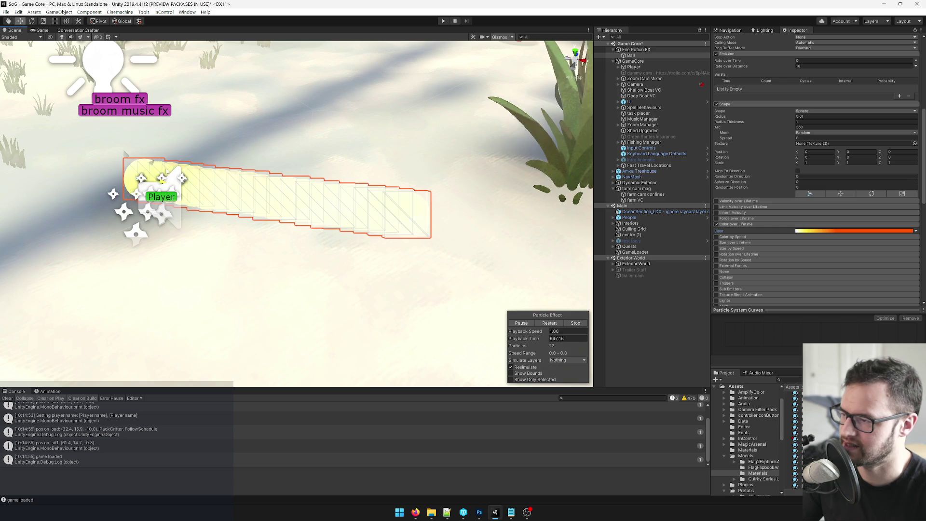
Step: Orbit and reframe the Scene view, then enable Resimulate in the Particle Effect overlay
{"action": "mouse_move", "coordinate": [202, 170]}
{"action": "left_mouse_down"}
{"action": "mouse_move", "coordinate": [219, 143]}
{"action": "mouse_move", "coordinate": [305, 215]}
{"action": "mouse_move", "coordinate": [406, 178]}
{"action": "mouse_move", "coordinate": [501, 213]}
{"action": "mouse_move", "coordinate": [560, 169]}
{"action": "mouse_move", "coordinate": [540, 161]}
{"action": "mouse_move", "coordinate": [345, 217]}
{"action": "mouse_move", "coordinate": [507, 219]}
{"action": "mouse_move", "coordinate": [299, 262]}
{"action": "mouse_move", "coordinate": [373, 286]}
{"action": "left_mouse_up"}
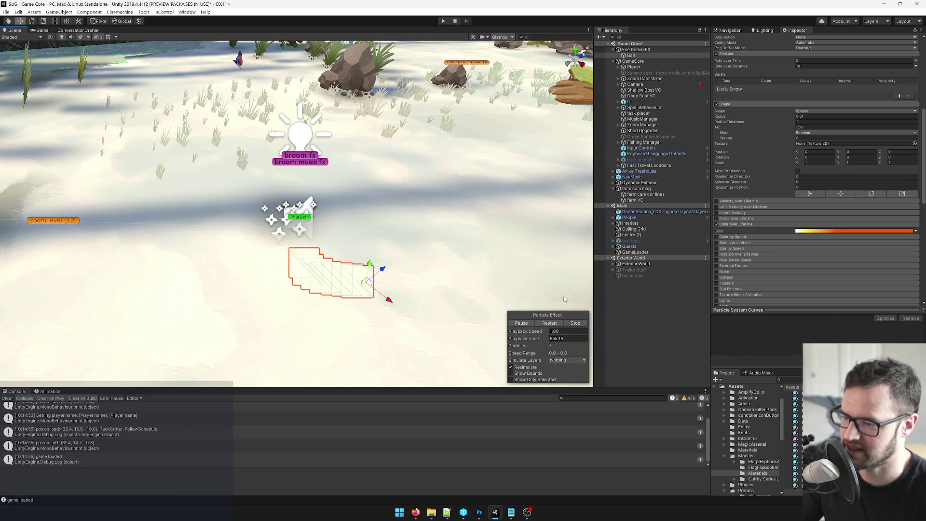
{"action": "key", "text": "f"}
{"action": "left_click", "coordinate": [511, 367]}
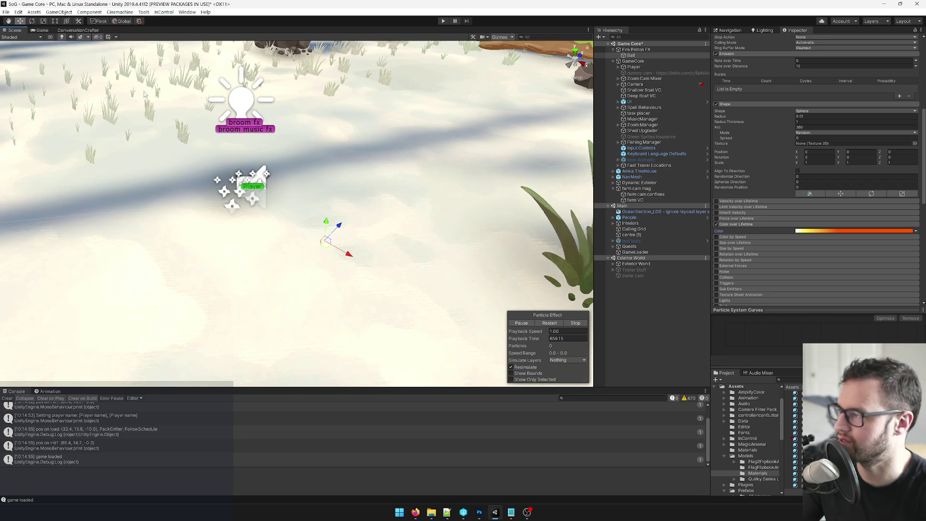
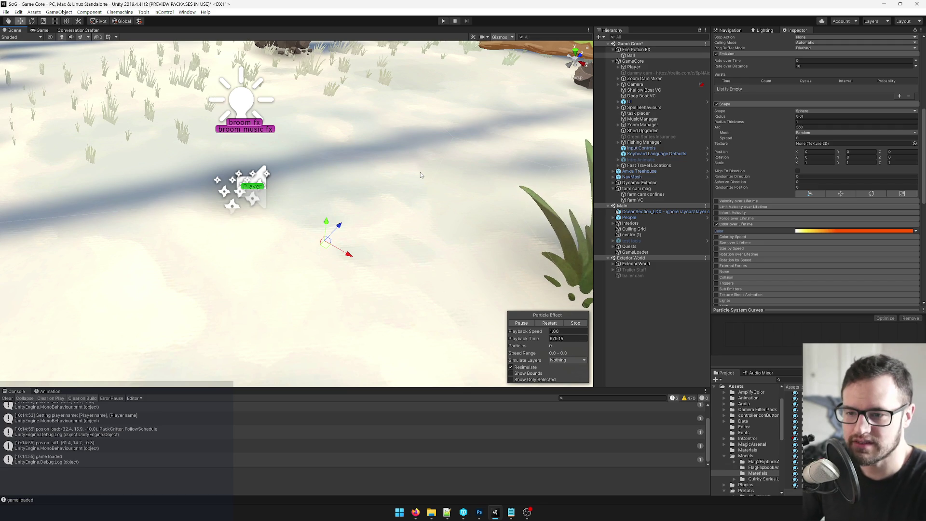
Step: Enable Size over Lifetime with its curve starting at 1.0 and shrinking to taper the trail
{"action": "scroll", "coordinate": [775, 132], "scroll_direction": "up", "scroll_amount": 3}
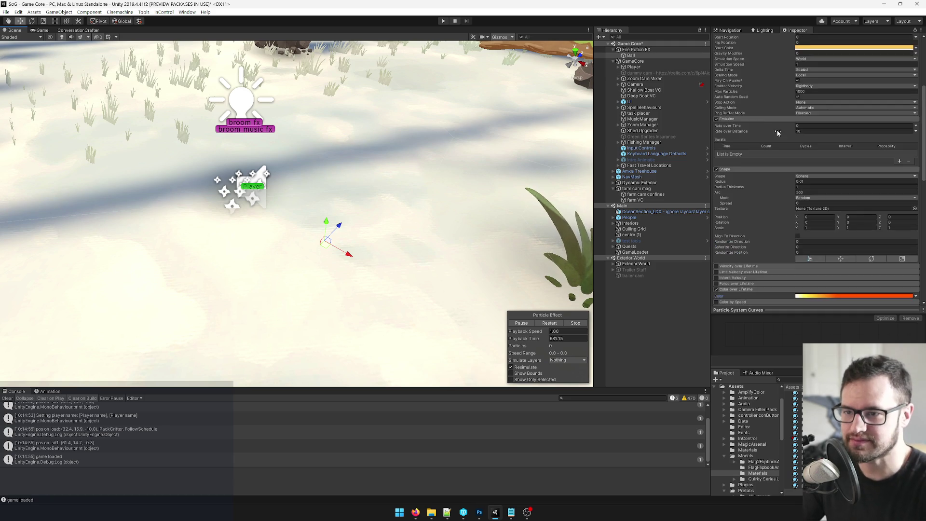
{"action": "scroll", "coordinate": [782, 135], "scroll_direction": "up", "scroll_amount": 3}
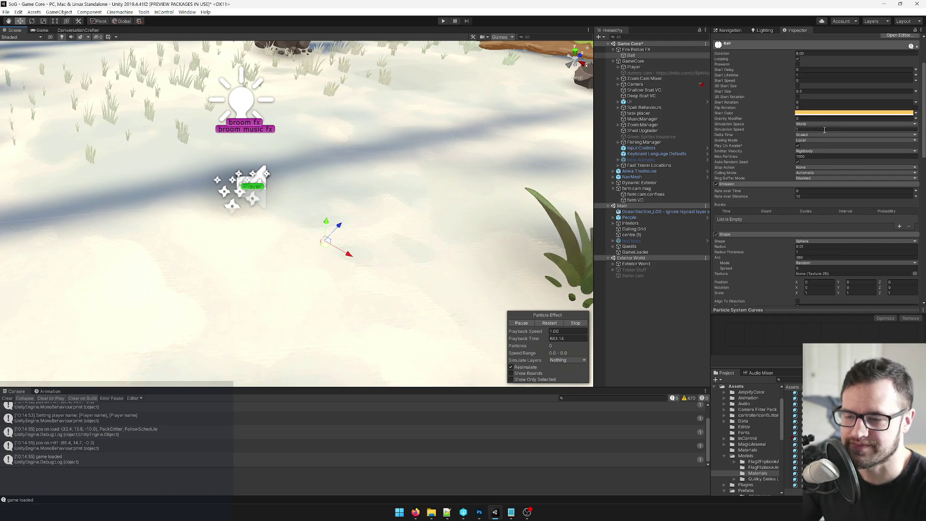
{"action": "scroll", "coordinate": [824, 140], "scroll_direction": "down", "scroll_amount": 3}
{"action": "scroll", "coordinate": [824, 145], "scroll_direction": "down", "scroll_amount": 3}
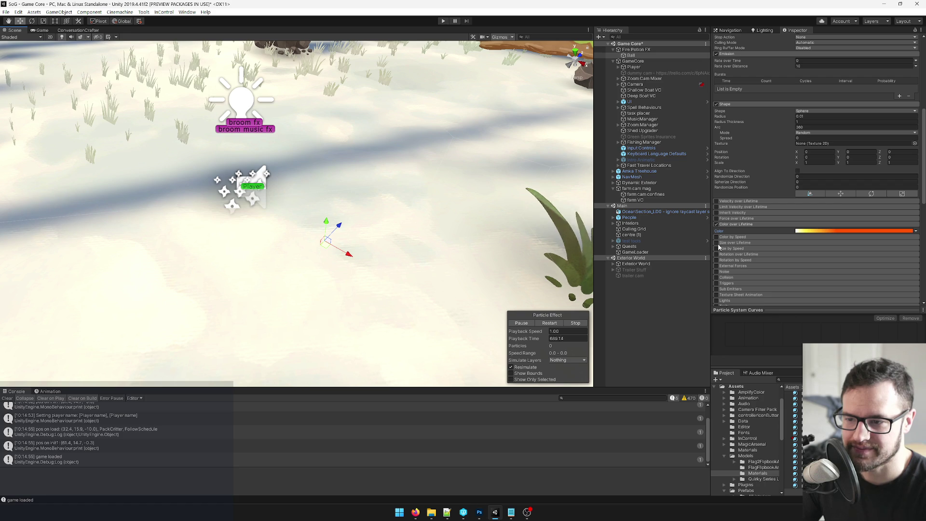
{"action": "left_click", "coordinate": [737, 244]}
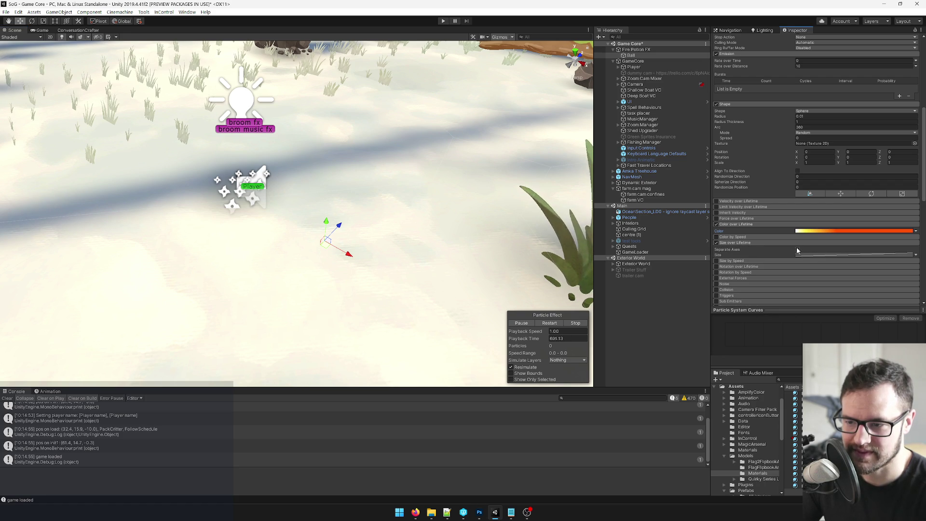
{"action": "left_click", "coordinate": [889, 256]}
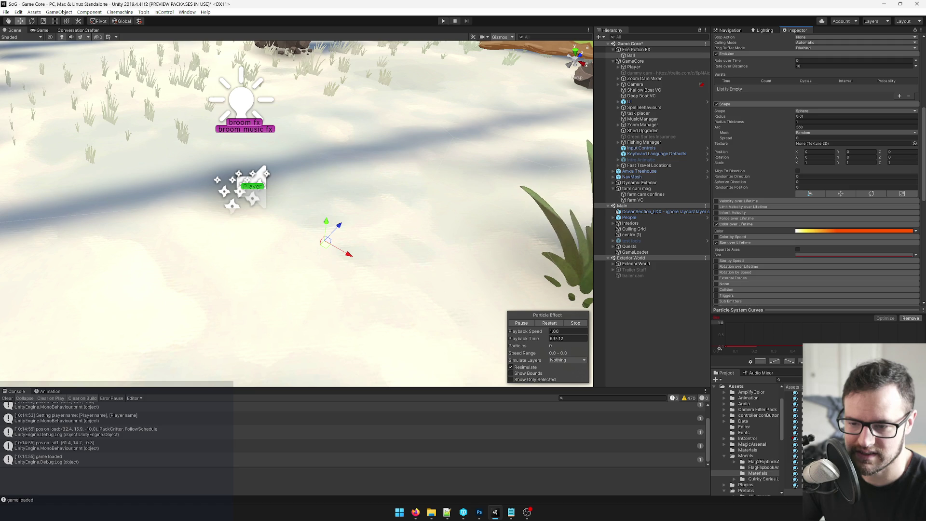
{"action": "left_click_drag", "start_coordinate": [724, 348], "coordinate": [719, 320]}
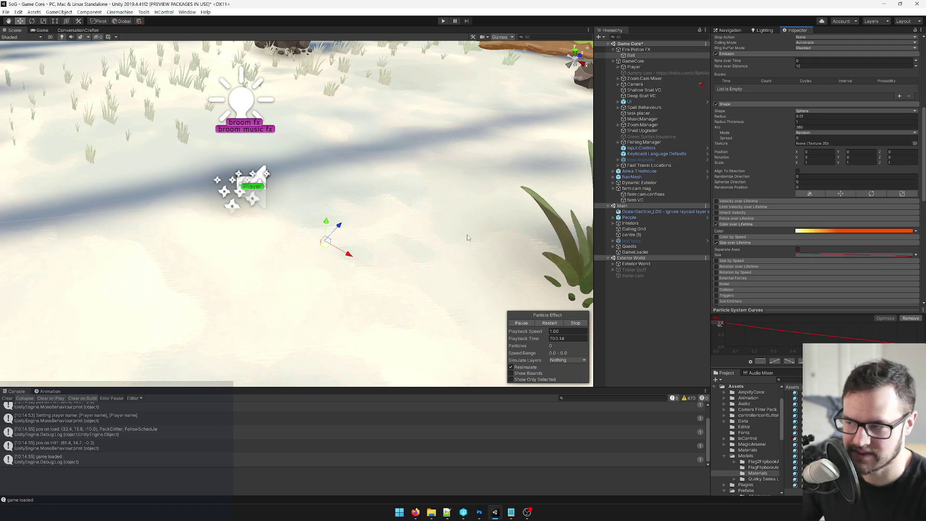
Step: Frame the Ball and drag it around the scene to preview the tapering trail
{"action": "mouse_move", "coordinate": [316, 233]}
{"action": "left_mouse_down"}
{"action": "mouse_move", "coordinate": [227, 183]}
{"action": "mouse_move", "coordinate": [310, 220]}
{"action": "mouse_move", "coordinate": [369, 266]}
{"action": "mouse_move", "coordinate": [355, 205]}
{"action": "mouse_move", "coordinate": [299, 241]}
{"action": "mouse_move", "coordinate": [360, 193]}
{"action": "mouse_move", "coordinate": [437, 217]}
{"action": "left_mouse_up"}
{"action": "key", "text": "f"}
{"action": "mouse_move", "coordinate": [340, 211]}
{"action": "left_mouse_down"}
{"action": "mouse_move", "coordinate": [333, 198]}
{"action": "mouse_move", "coordinate": [242, 159]}
{"action": "mouse_move", "coordinate": [288, 206]}
{"action": "mouse_move", "coordinate": [222, 215]}
{"action": "mouse_move", "coordinate": [278, 251]}
{"action": "mouse_move", "coordinate": [265, 235]}
{"action": "mouse_move", "coordinate": [302, 181]}
{"action": "mouse_move", "coordinate": [366, 215]}
{"action": "mouse_move", "coordinate": [338, 159]}
{"action": "mouse_move", "coordinate": [214, 242]}
{"action": "mouse_move", "coordinate": [219, 276]}
{"action": "mouse_move", "coordinate": [270, 183]}
{"action": "mouse_move", "coordinate": [348, 224]}
{"action": "left_mouse_up"}
{"action": "left_click_drag", "start_coordinate": [271, 269], "coordinate": [306, 292], "text": "alt"}
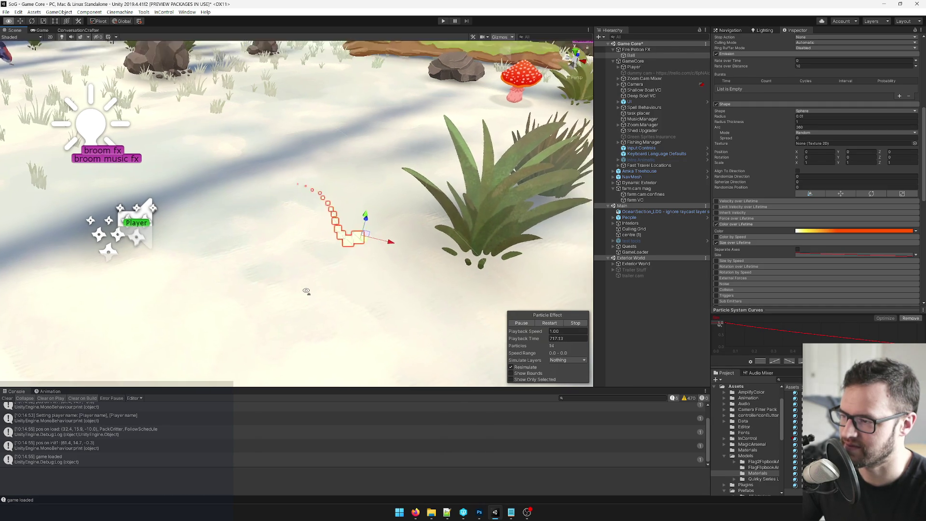
Step: Open the renderer's FirePotionFireBall material, change its Ambient Factor from 0.5 to 0, and reselect Ball
{"action": "scroll", "coordinate": [307, 291], "scroll_direction": "up", "scroll_amount": 3}
{"action": "scroll", "coordinate": [815, 183], "scroll_direction": "down", "scroll_amount": 5}
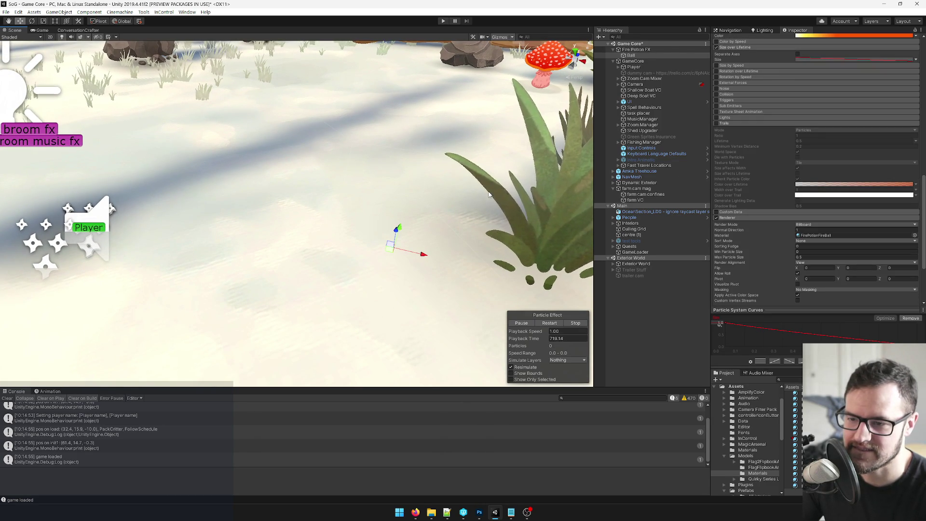
{"action": "left_click", "coordinate": [751, 123]}
{"action": "left_click", "coordinate": [820, 152]}
{"action": "double_click", "coordinate": [820, 152]}
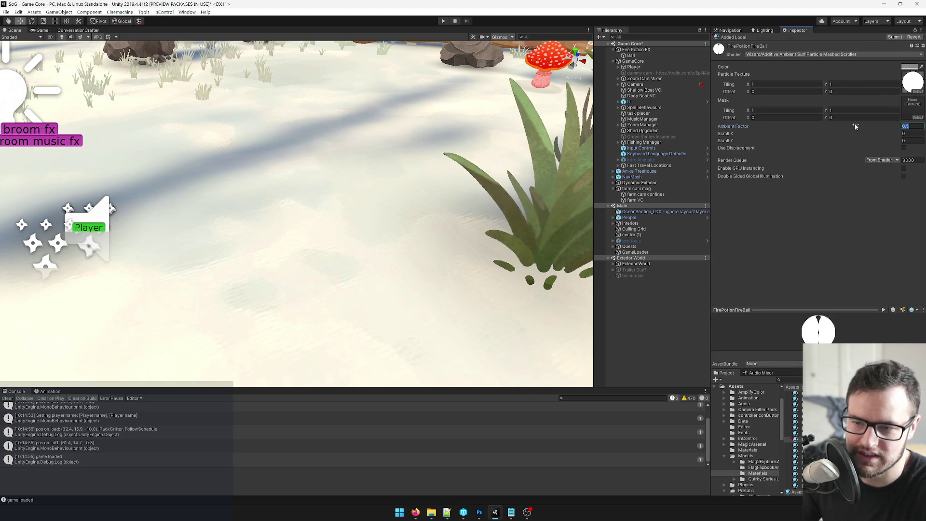
{"action": "type", "text": "0"}
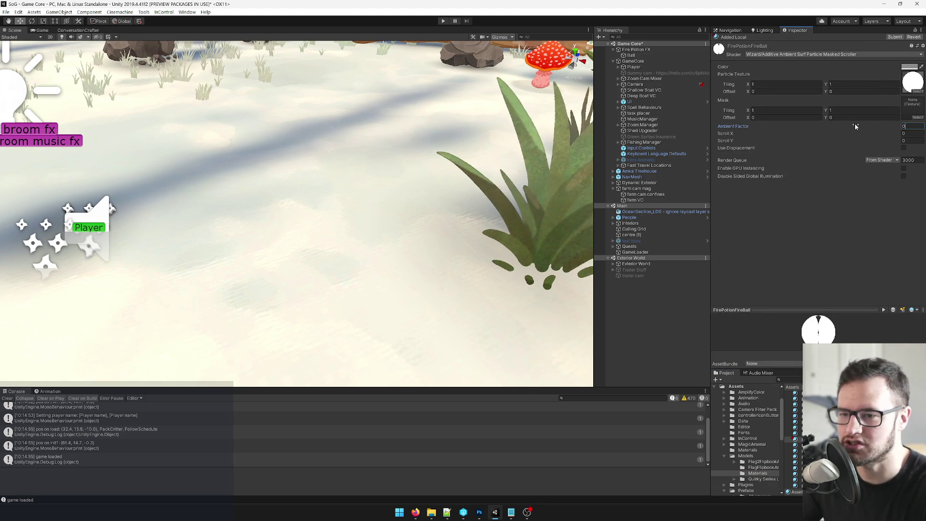
{"action": "scroll", "coordinate": [456, 190], "scroll_direction": "down", "scroll_amount": 3}
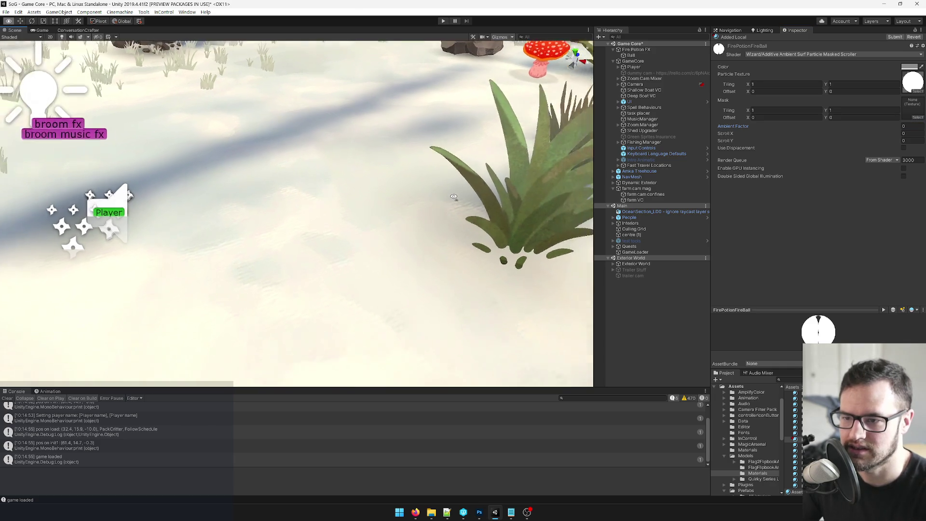
{"action": "scroll", "coordinate": [454, 196], "scroll_direction": "up", "scroll_amount": 2}
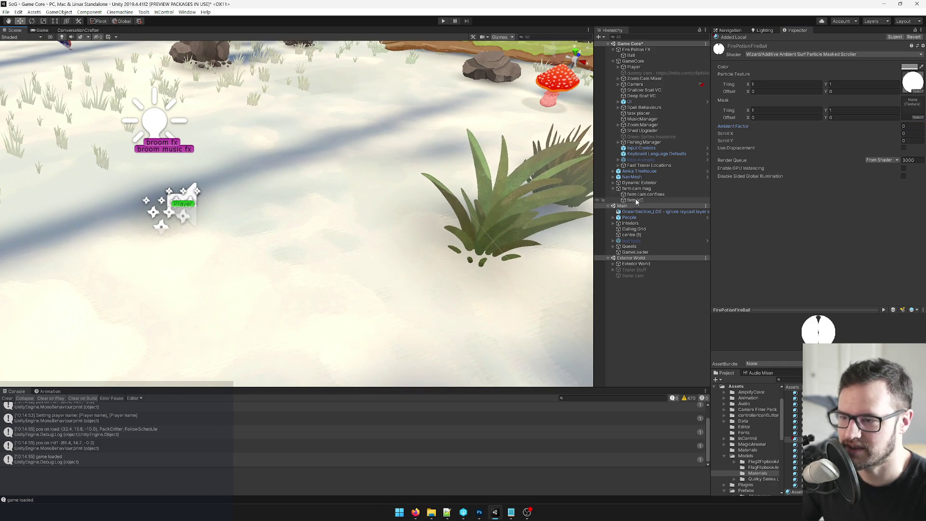
{"action": "left_click", "coordinate": [631, 55]}
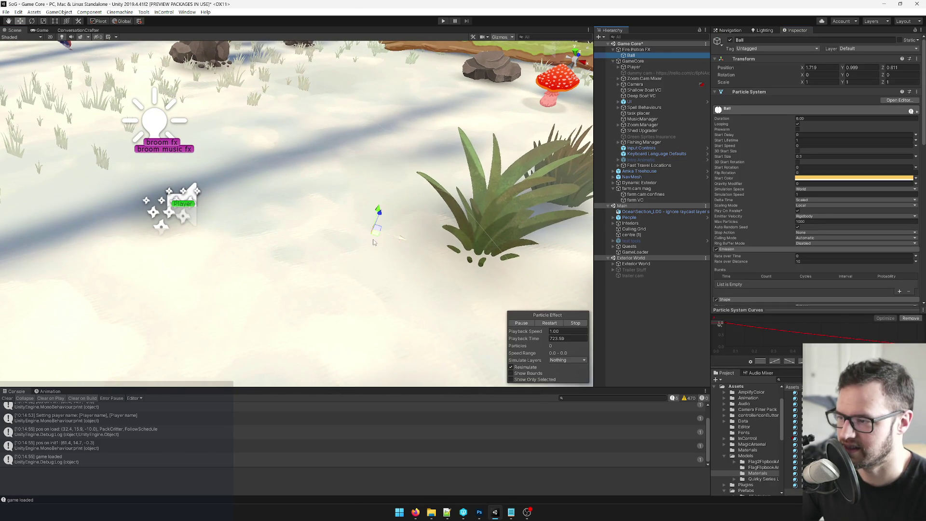
Step: Drag the Ball in a hook shape to preview its trail and check the start colour
{"action": "mouse_move", "coordinate": [370, 222]}
{"action": "left_mouse_down"}
{"action": "mouse_move", "coordinate": [224, 186]}
{"action": "mouse_move", "coordinate": [270, 135]}
{"action": "mouse_move", "coordinate": [269, 237]}
{"action": "mouse_move", "coordinate": [294, 264]}
{"action": "mouse_move", "coordinate": [277, 277]}
{"action": "mouse_move", "coordinate": [285, 183]}
{"action": "left_mouse_up"}
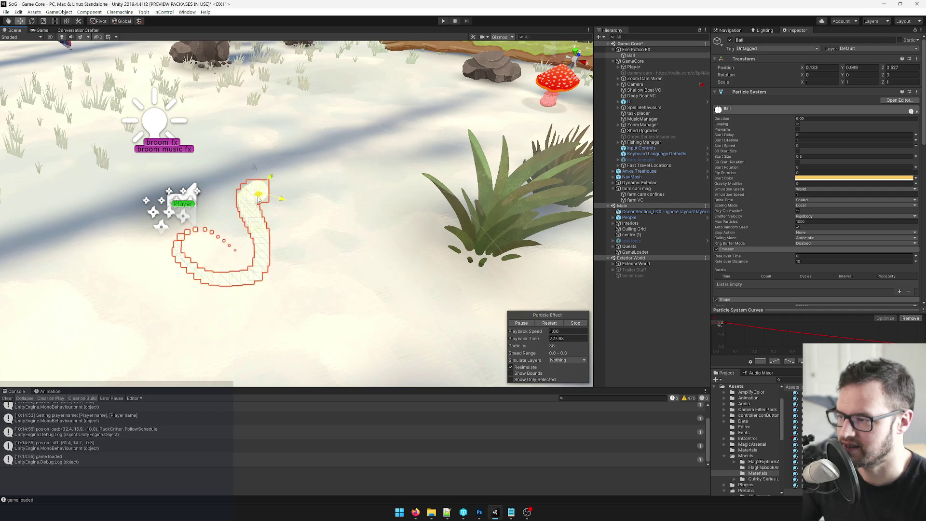
{"action": "key", "text": "f"}
{"action": "mouse_move", "coordinate": [283, 237]}
{"action": "left_mouse_down"}
{"action": "mouse_move", "coordinate": [323, 206]}
{"action": "mouse_move", "coordinate": [362, 226]}
{"action": "mouse_move", "coordinate": [279, 232]}
{"action": "mouse_move", "coordinate": [303, 269]}
{"action": "left_mouse_up"}
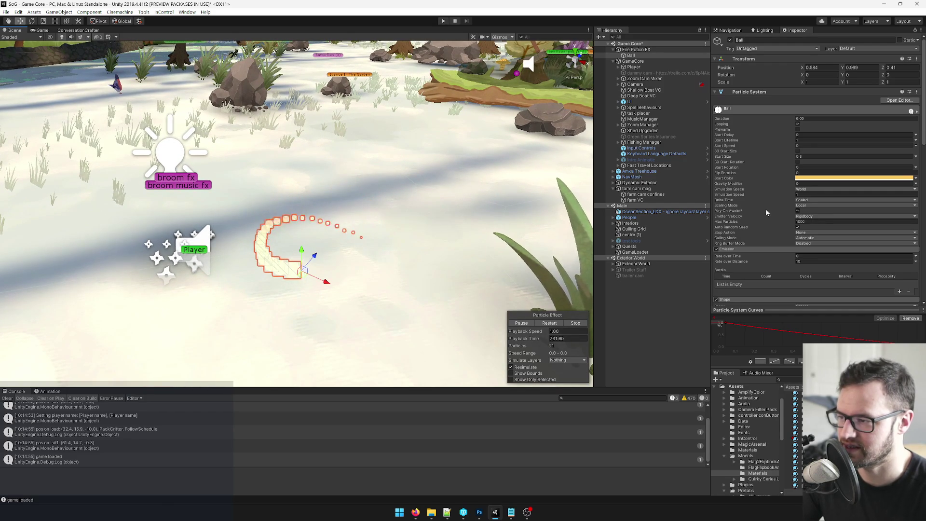
{"action": "left_click", "coordinate": [820, 178]}
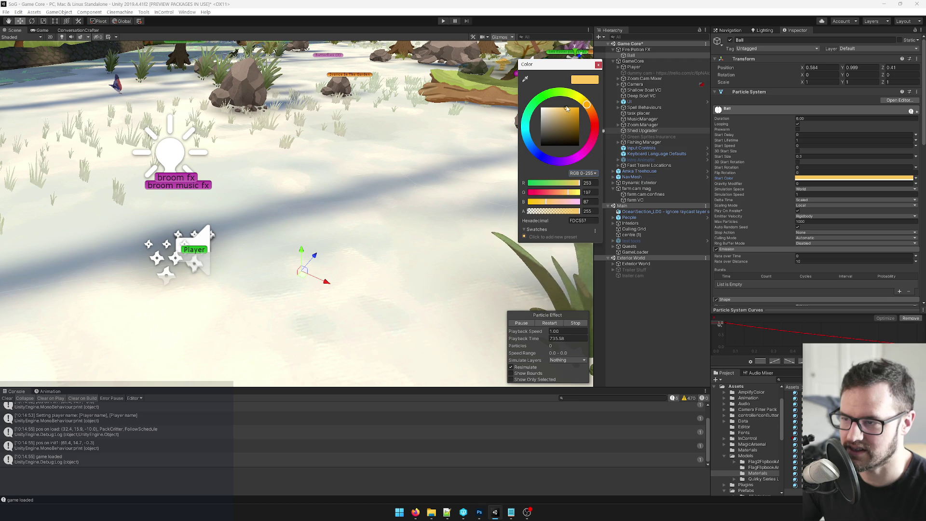
{"action": "left_click", "coordinate": [598, 64]}
Step: Darken the FirePotionFireBall material tint to dark grey and preview the dimmer trail
{"action": "scroll", "coordinate": [822, 270], "scroll_direction": "down", "scroll_amount": 5}
{"action": "scroll", "coordinate": [822, 269], "scroll_direction": "down", "scroll_amount": 8}
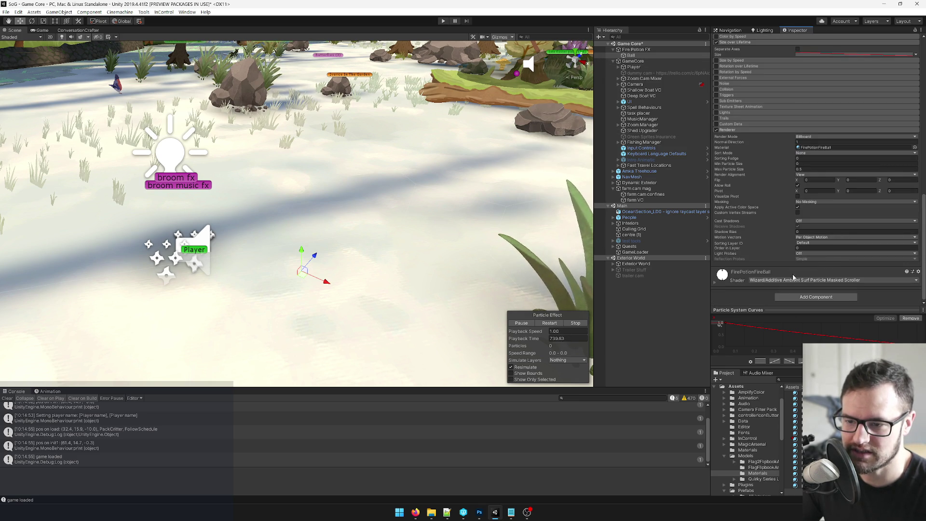
{"action": "scroll", "coordinate": [846, 281], "scroll_direction": "down", "scroll_amount": 3}
{"action": "left_click", "coordinate": [907, 235]}
{"action": "left_click_drag", "start_coordinate": [542, 131], "coordinate": [541, 135]}
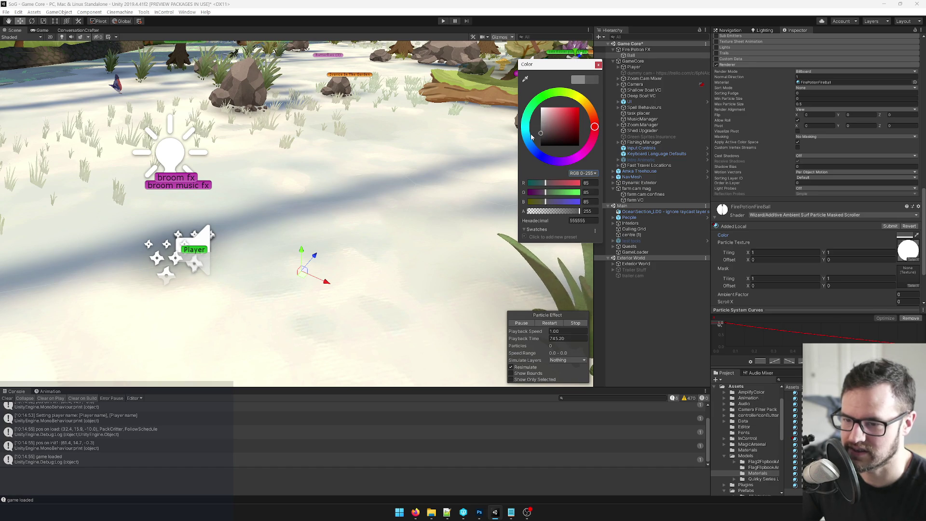
{"action": "left_click", "coordinate": [599, 65]}
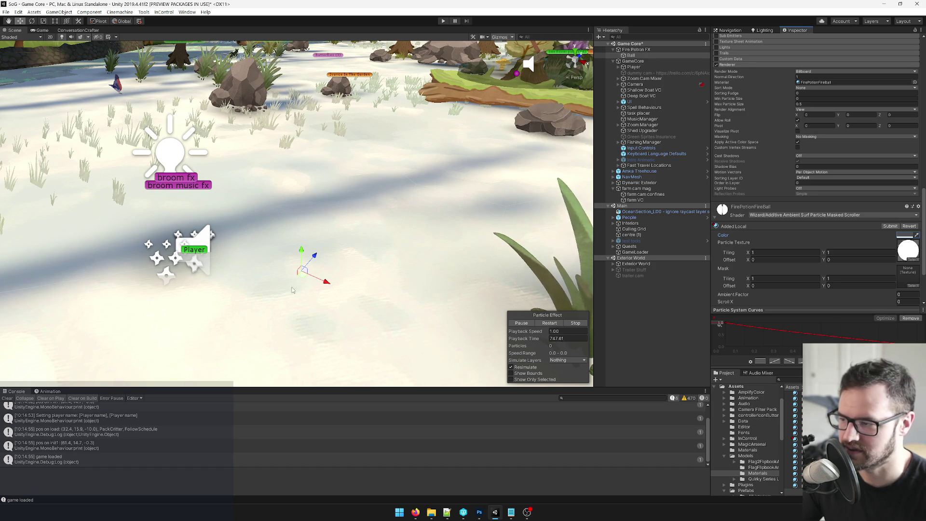
{"action": "mouse_move", "coordinate": [301, 279]}
{"action": "left_mouse_down"}
{"action": "mouse_move", "coordinate": [303, 164]}
{"action": "mouse_move", "coordinate": [391, 231]}
{"action": "mouse_move", "coordinate": [330, 164]}
{"action": "mouse_move", "coordinate": [245, 273]}
{"action": "mouse_move", "coordinate": [348, 269]}
{"action": "left_mouse_up"}
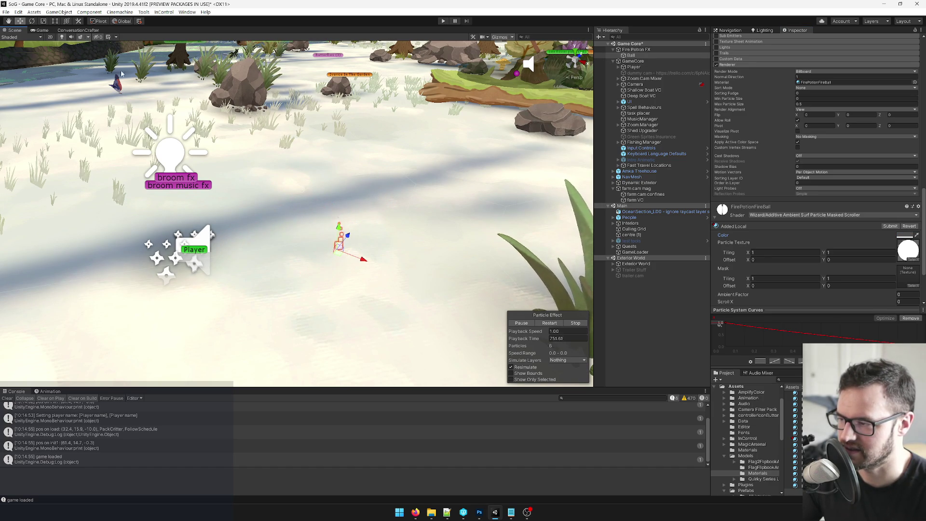
{"action": "left_click_drag", "start_coordinate": [21, 32], "coordinate": [439, 49]}
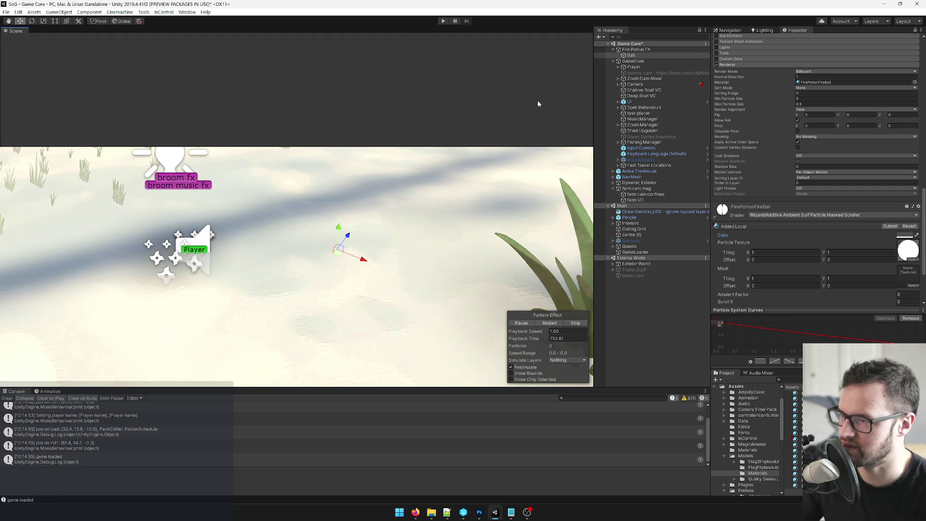
Step: Dock the Scene view to the right of the Game view and test the trail
{"action": "left_click_drag", "start_coordinate": [536, 102], "coordinate": [540, 192]}
{"action": "mouse_move", "coordinate": [518, 240]}
{"action": "left_mouse_down"}
{"action": "mouse_move", "coordinate": [461, 255]}
{"action": "mouse_move", "coordinate": [514, 283]}
{"action": "mouse_move", "coordinate": [540, 241]}
{"action": "mouse_move", "coordinate": [509, 313]}
{"action": "mouse_move", "coordinate": [483, 261]}
{"action": "mouse_move", "coordinate": [449, 226]}
{"action": "mouse_move", "coordinate": [507, 241]}
{"action": "mouse_move", "coordinate": [468, 287]}
{"action": "mouse_move", "coordinate": [502, 270]}
{"action": "mouse_move", "coordinate": [436, 262]}
{"action": "mouse_move", "coordinate": [473, 266]}
{"action": "left_mouse_up"}
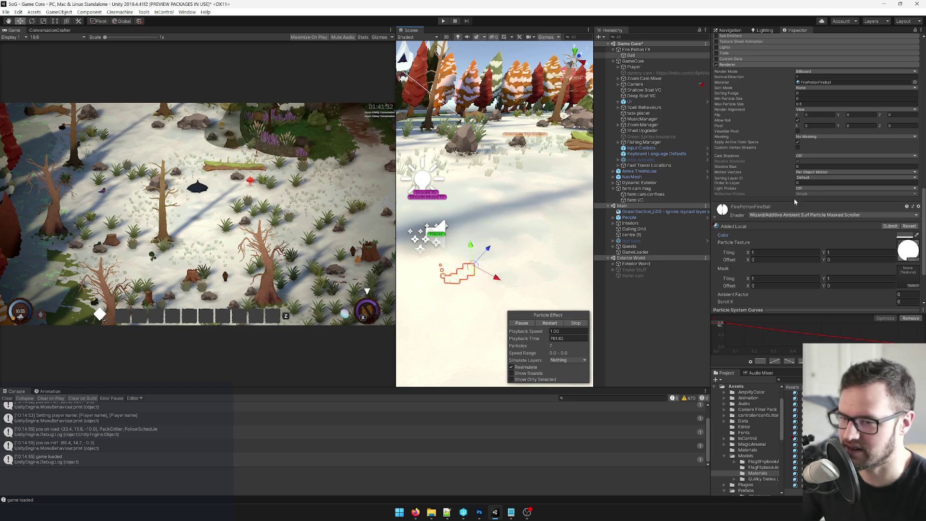
{"action": "scroll", "coordinate": [801, 208], "scroll_direction": "up", "scroll_amount": 10}
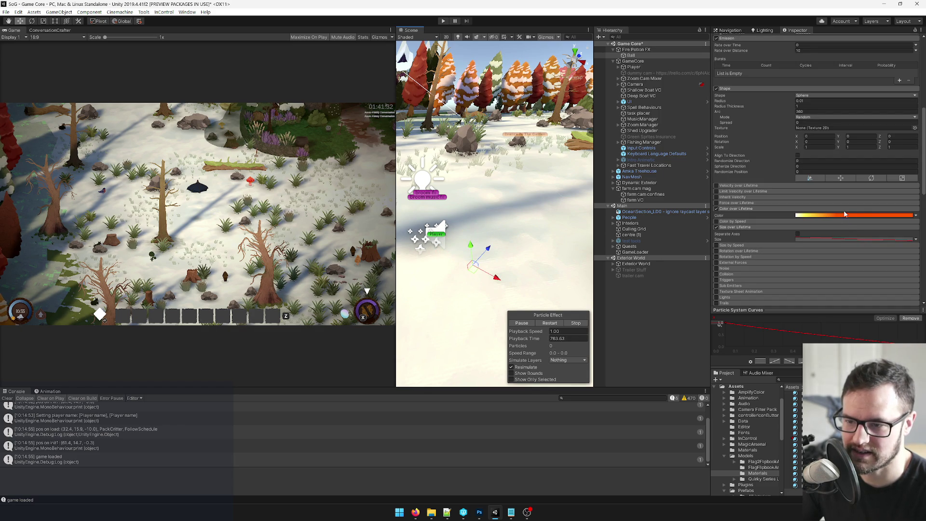
{"action": "scroll", "coordinate": [838, 214], "scroll_direction": "up", "scroll_amount": 8}
Step: Darken the Ball's Start Color in two passes to brown-orange 6F4A00, previewing in between
{"action": "left_click", "coordinate": [854, 163]}
{"action": "left_click_drag", "start_coordinate": [567, 112], "coordinate": [571, 126]}
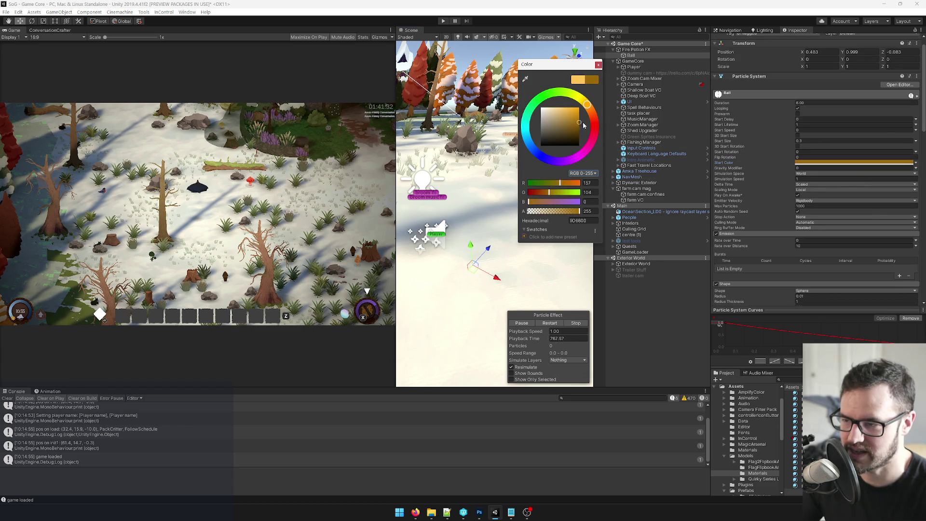
{"action": "left_click", "coordinate": [490, 255]}
{"action": "mouse_move", "coordinate": [476, 274]}
{"action": "left_mouse_down"}
{"action": "mouse_move", "coordinate": [468, 213]}
{"action": "mouse_move", "coordinate": [437, 239]}
{"action": "mouse_move", "coordinate": [502, 212]}
{"action": "mouse_move", "coordinate": [465, 260]}
{"action": "mouse_move", "coordinate": [477, 289]}
{"action": "mouse_move", "coordinate": [466, 213]}
{"action": "mouse_move", "coordinate": [427, 243]}
{"action": "mouse_move", "coordinate": [491, 237]}
{"action": "left_mouse_up"}
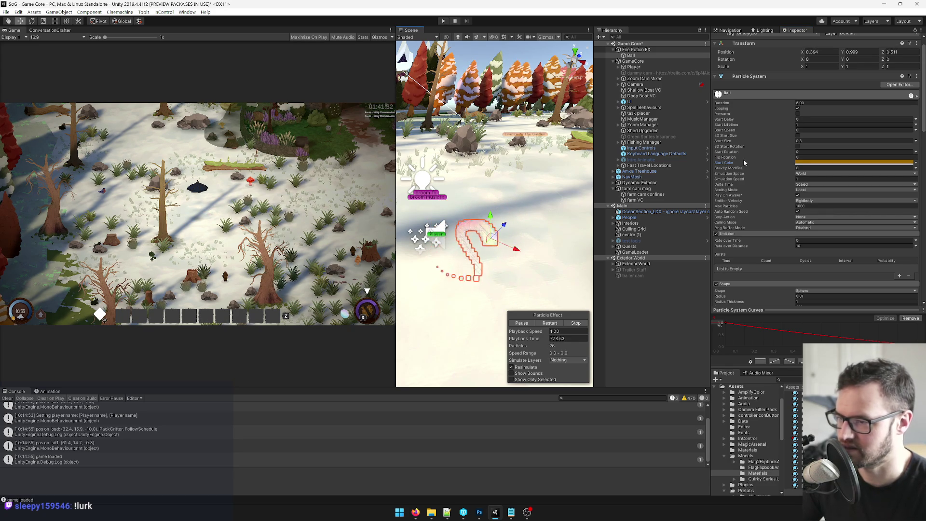
{"action": "left_click", "coordinate": [854, 162]}
{"action": "left_click_drag", "start_coordinate": [580, 131], "coordinate": [593, 132]}
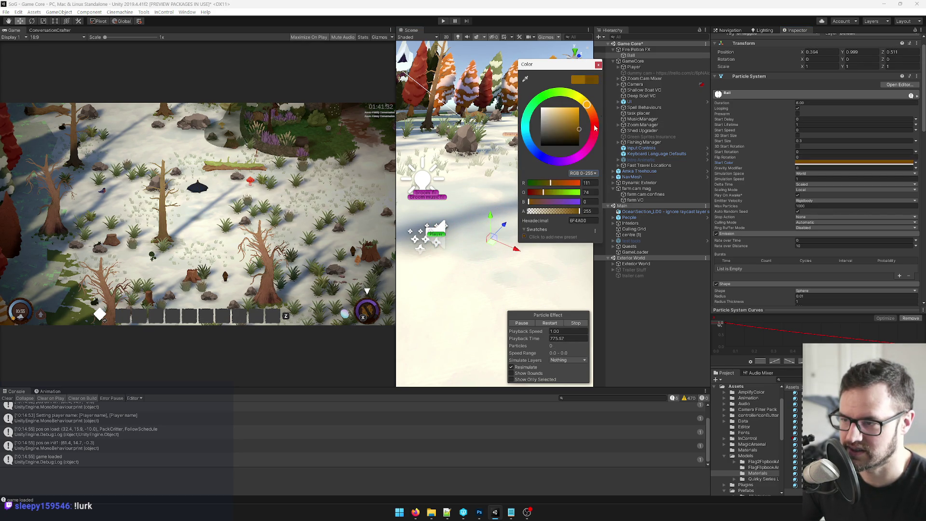
{"action": "left_click", "coordinate": [599, 65]}
{"action": "mouse_move", "coordinate": [491, 241]}
{"action": "left_mouse_down"}
{"action": "mouse_move", "coordinate": [437, 251]}
{"action": "mouse_move", "coordinate": [485, 275]}
{"action": "mouse_move", "coordinate": [529, 262]}
{"action": "mouse_move", "coordinate": [462, 277]}
{"action": "left_mouse_up"}
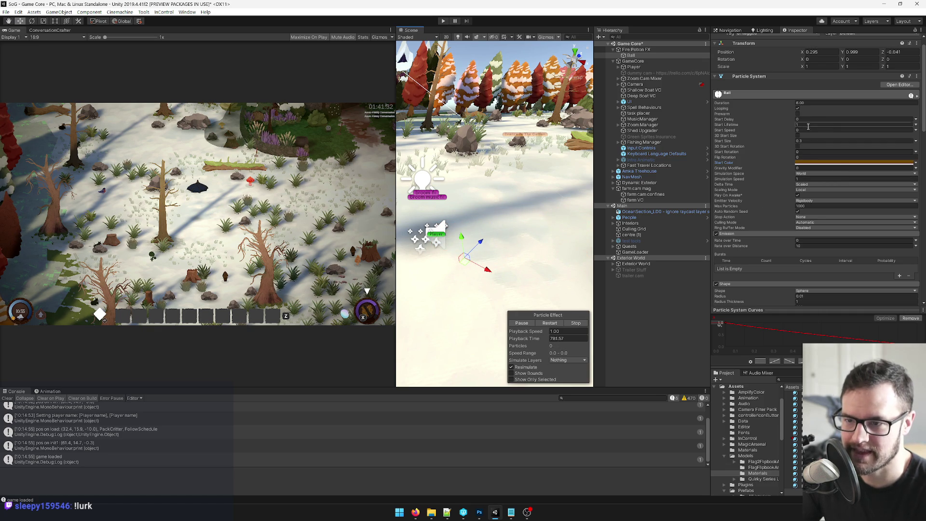
{"action": "scroll", "coordinate": [809, 141], "scroll_direction": "down", "scroll_amount": 5}
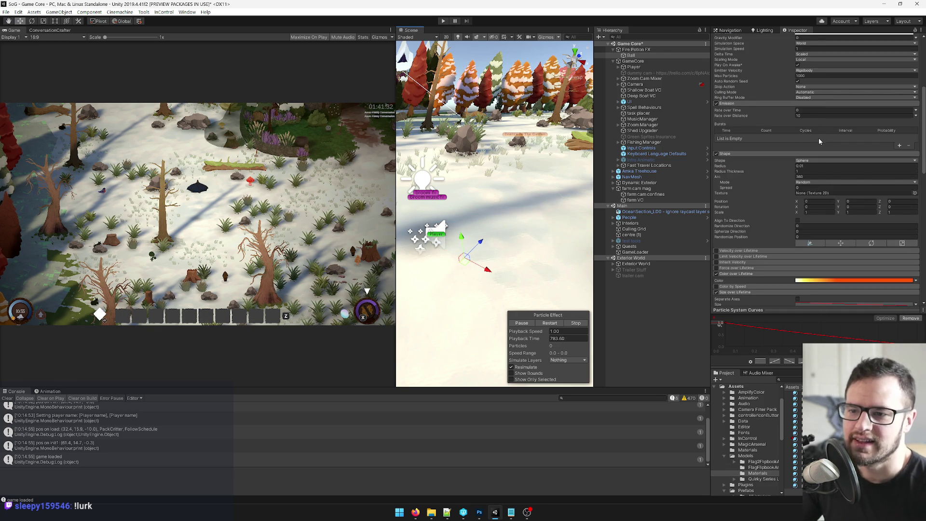
{"action": "scroll", "coordinate": [819, 141], "scroll_direction": "down", "scroll_amount": 3}
{"action": "left_click", "coordinate": [820, 216]}
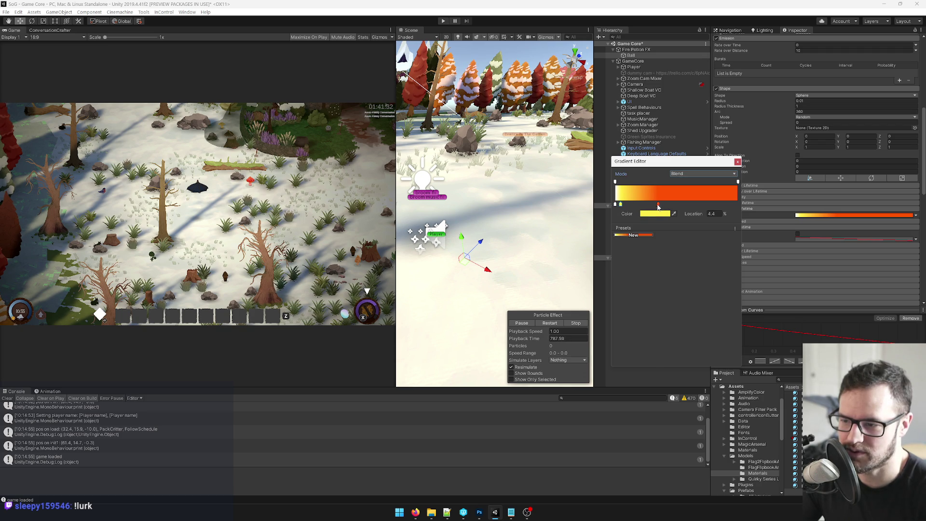
{"action": "left_click", "coordinate": [738, 162]}
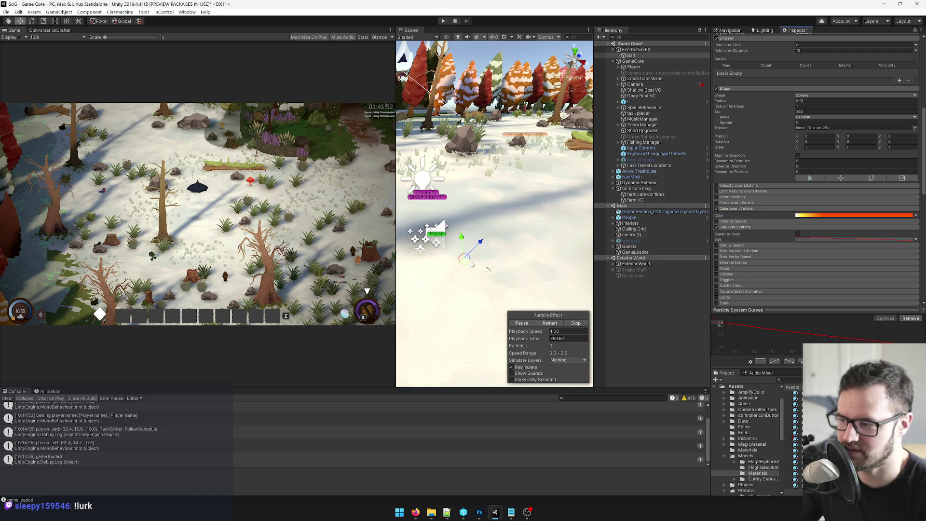
{"action": "mouse_move", "coordinate": [479, 210]}
{"action": "left_mouse_down"}
{"action": "mouse_move", "coordinate": [493, 193]}
{"action": "mouse_move", "coordinate": [511, 202]}
{"action": "mouse_move", "coordinate": [526, 241]}
{"action": "mouse_move", "coordinate": [533, 235]}
{"action": "mouse_move", "coordinate": [495, 248]}
{"action": "mouse_move", "coordinate": [483, 273]}
{"action": "mouse_move", "coordinate": [521, 295]}
{"action": "mouse_move", "coordinate": [519, 221]}
{"action": "mouse_move", "coordinate": [450, 221]}
{"action": "mouse_move", "coordinate": [526, 239]}
{"action": "mouse_move", "coordinate": [473, 265]}
{"action": "mouse_move", "coordinate": [460, 225]}
{"action": "mouse_move", "coordinate": [502, 208]}
{"action": "mouse_move", "coordinate": [463, 242]}
{"action": "mouse_move", "coordinate": [502, 227]}
{"action": "mouse_move", "coordinate": [533, 231]}
{"action": "mouse_move", "coordinate": [479, 230]}
{"action": "mouse_move", "coordinate": [497, 270]}
{"action": "mouse_move", "coordinate": [480, 223]}
{"action": "mouse_move", "coordinate": [526, 203]}
{"action": "mouse_move", "coordinate": [486, 270]}
{"action": "left_mouse_up"}
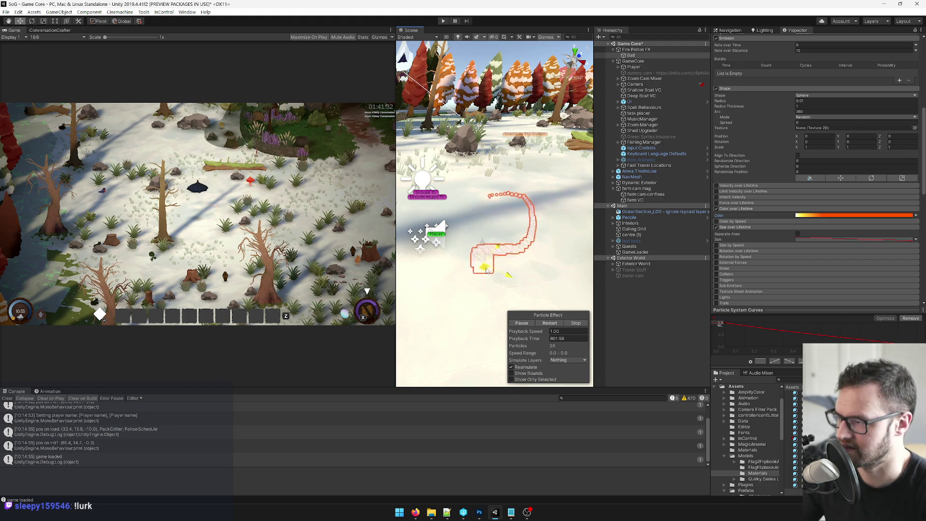
{"action": "mouse_move", "coordinate": [491, 204]}
{"action": "left_mouse_down"}
{"action": "mouse_move", "coordinate": [562, 193]}
{"action": "mouse_move", "coordinate": [530, 247]}
{"action": "mouse_move", "coordinate": [488, 240]}
{"action": "mouse_move", "coordinate": [457, 249]}
{"action": "mouse_move", "coordinate": [460, 258]}
{"action": "left_mouse_up"}
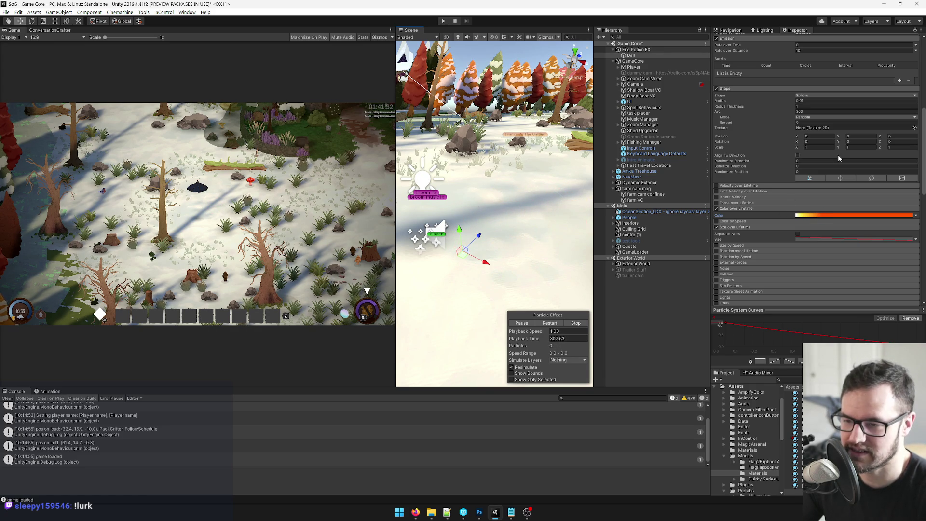
Step: Commit the new emission Rate over Distance, loop the emitter to test, and scroll to the material
{"action": "scroll", "coordinate": [820, 155], "scroll_direction": "up", "scroll_amount": 5}
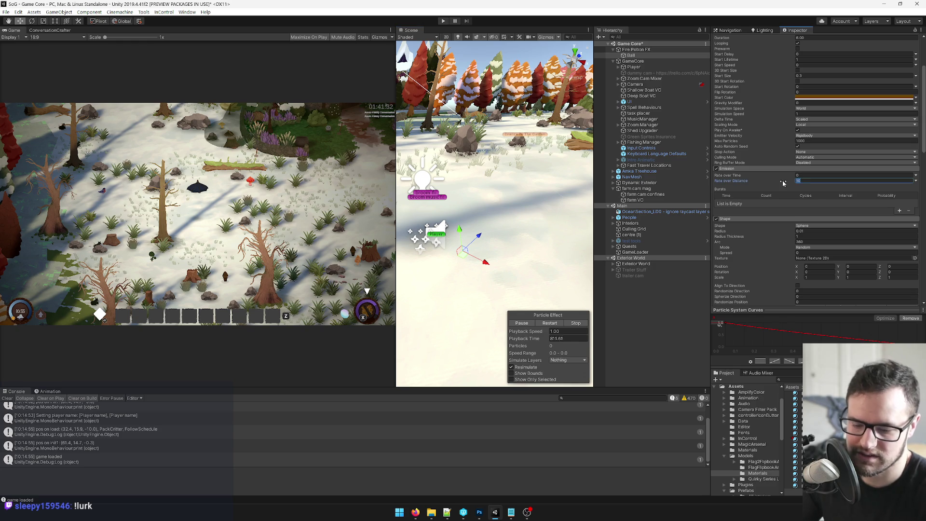
{"action": "mouse_move", "coordinate": [459, 247]}
{"action": "left_mouse_down"}
{"action": "mouse_move", "coordinate": [569, 212]}
{"action": "mouse_move", "coordinate": [492, 239]}
{"action": "mouse_move", "coordinate": [531, 258]}
{"action": "mouse_move", "coordinate": [548, 253]}
{"action": "mouse_move", "coordinate": [492, 280]}
{"action": "mouse_move", "coordinate": [508, 175]}
{"action": "mouse_move", "coordinate": [558, 188]}
{"action": "mouse_move", "coordinate": [470, 310]}
{"action": "mouse_move", "coordinate": [525, 202]}
{"action": "mouse_move", "coordinate": [448, 212]}
{"action": "mouse_move", "coordinate": [485, 281]}
{"action": "left_mouse_up"}
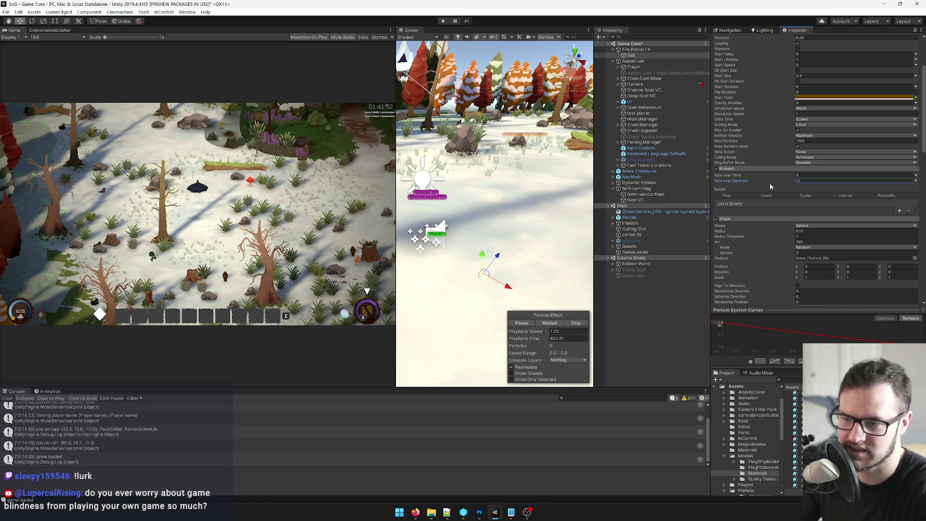
{"action": "mouse_move", "coordinate": [484, 289]}
{"action": "left_mouse_down"}
{"action": "mouse_move", "coordinate": [482, 195]}
{"action": "mouse_move", "coordinate": [540, 261]}
{"action": "mouse_move", "coordinate": [453, 274]}
{"action": "mouse_move", "coordinate": [480, 347]}
{"action": "mouse_move", "coordinate": [507, 270]}
{"action": "mouse_move", "coordinate": [488, 241]}
{"action": "left_mouse_up"}
{"action": "scroll", "coordinate": [838, 133], "scroll_direction": "up", "scroll_amount": 5}
{"action": "scroll", "coordinate": [873, 192], "scroll_direction": "down", "scroll_amount": 10}
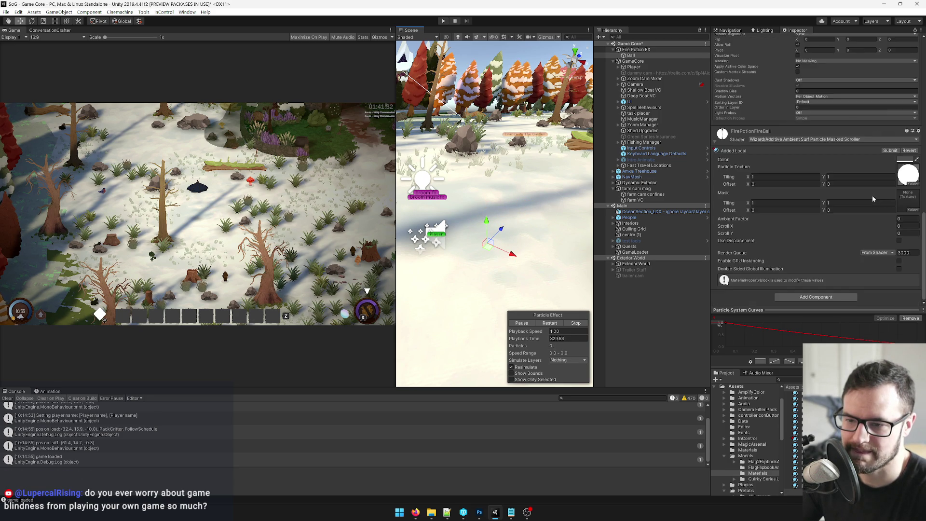
{"action": "scroll", "coordinate": [864, 198], "scroll_direction": "down", "scroll_amount": 3}
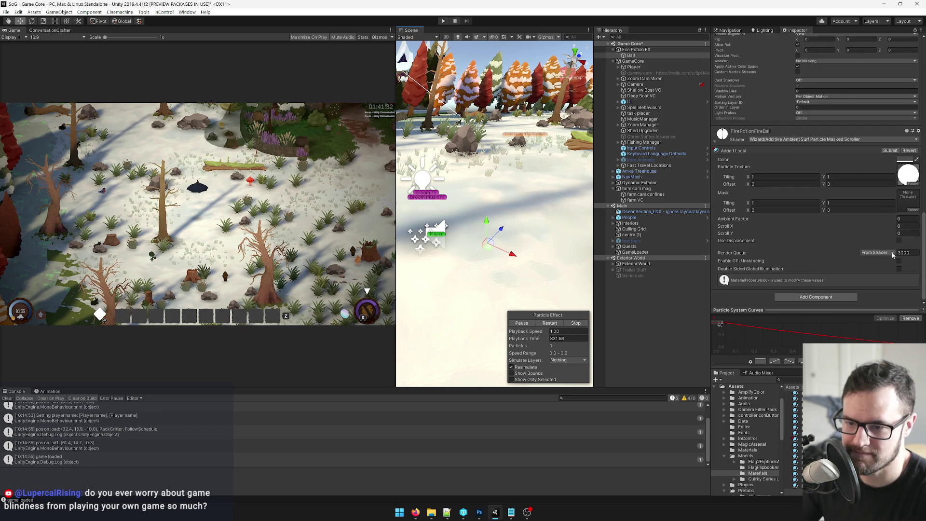
Step: Search the shader list for 'blend' and assign Wizard/Blend Surface to FirePotionFireBall
{"action": "left_click", "coordinate": [831, 140]}
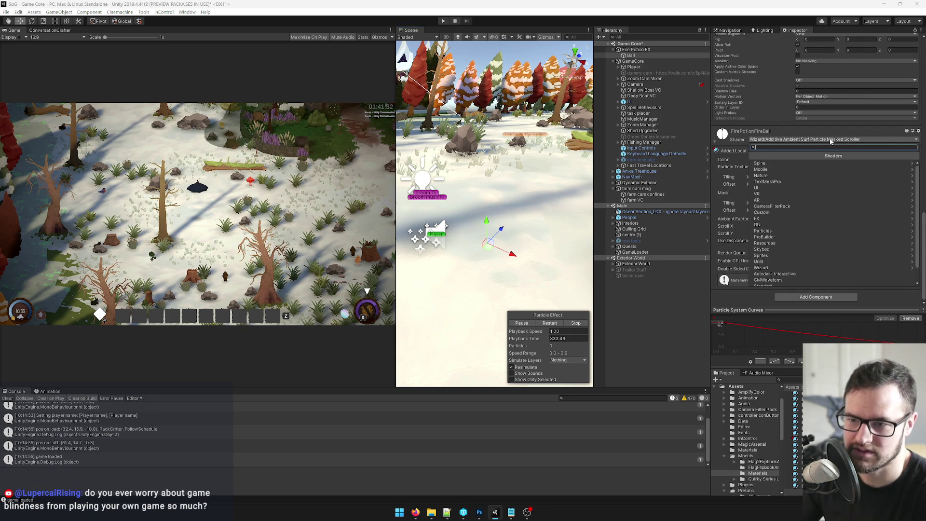
{"action": "type", "text": "ambient"}
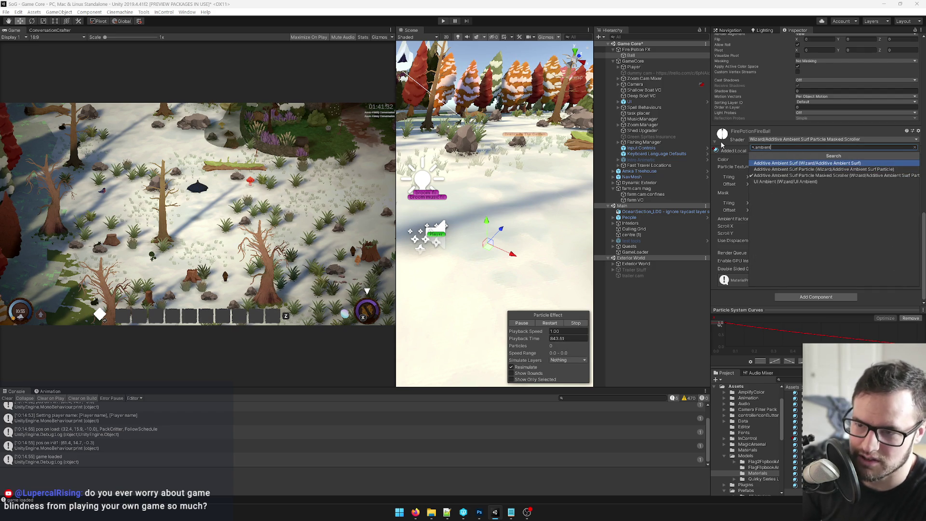
{"action": "key", "text": "BackSpace"}
{"action": "key", "text": "BackSpace"}
{"action": "key", "text": "BackSpace"}
{"action": "type", "text": "b"}
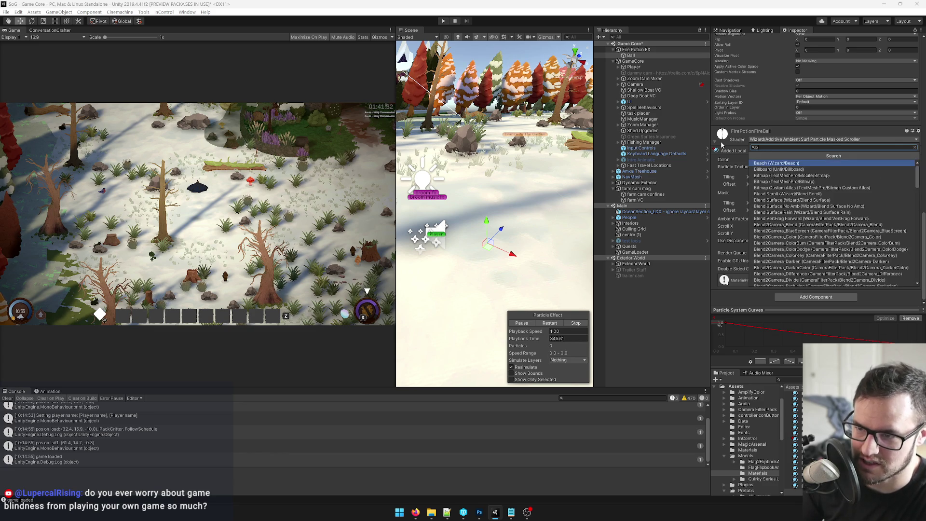
{"action": "type", "text": "lend"}
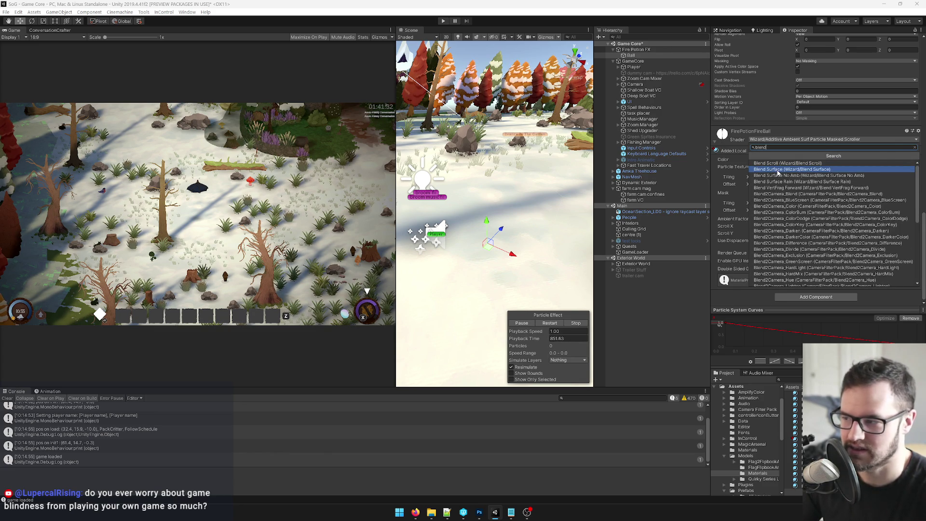
{"action": "left_click", "coordinate": [778, 169]}
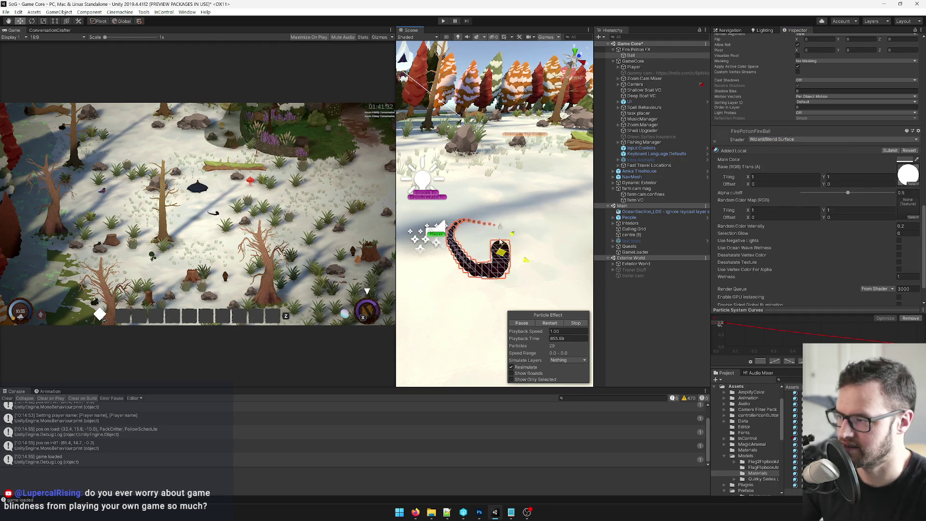
Step: Set the material's Main Color to white and preview the trail
{"action": "left_click", "coordinate": [905, 160]}
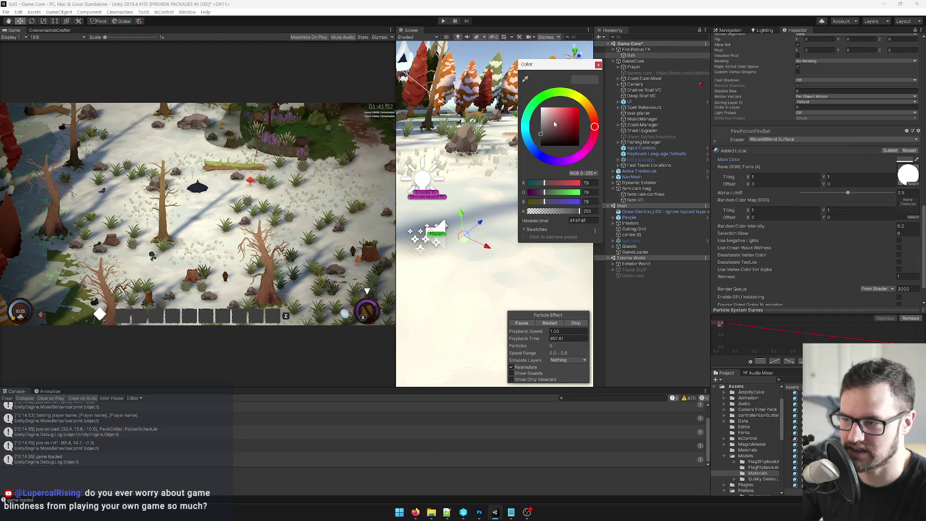
{"action": "left_click_drag", "start_coordinate": [554, 124], "coordinate": [542, 109]}
{"action": "left_click", "coordinate": [598, 64]}
{"action": "mouse_move", "coordinate": [510, 213]}
{"action": "left_mouse_down"}
{"action": "mouse_move", "coordinate": [502, 284]}
{"action": "mouse_move", "coordinate": [457, 257]}
{"action": "mouse_move", "coordinate": [507, 263]}
{"action": "mouse_move", "coordinate": [471, 281]}
{"action": "mouse_move", "coordinate": [479, 286]}
{"action": "left_mouse_up"}
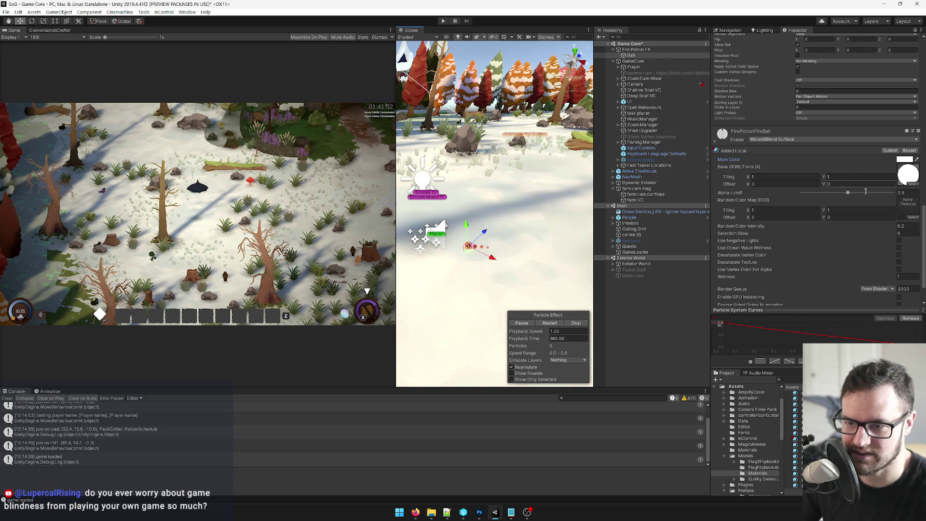
Step: Set Alpha cutoff to 0.518 and both Random Color Intensity and Wetness to 0
{"action": "left_click_drag", "start_coordinate": [848, 192], "coordinate": [850, 192]}
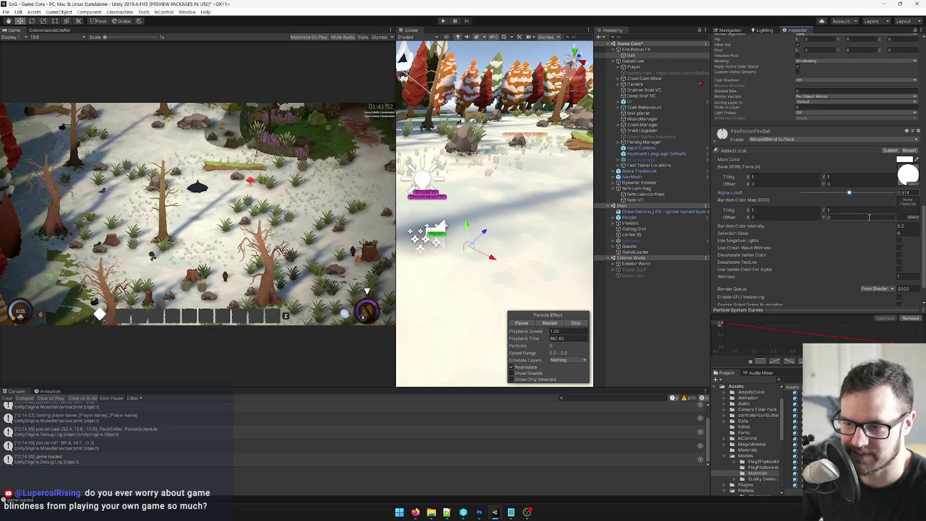
{"action": "left_click", "coordinate": [912, 226]}
{"action": "type", "text": "0"}
{"action": "left_click", "coordinate": [905, 277]}
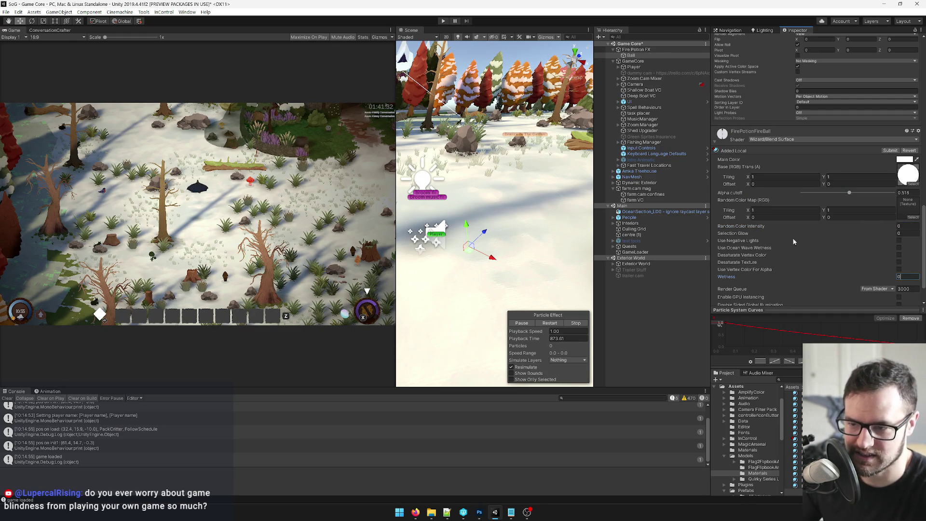
{"action": "scroll", "coordinate": [834, 243], "scroll_direction": "down", "scroll_amount": 2}
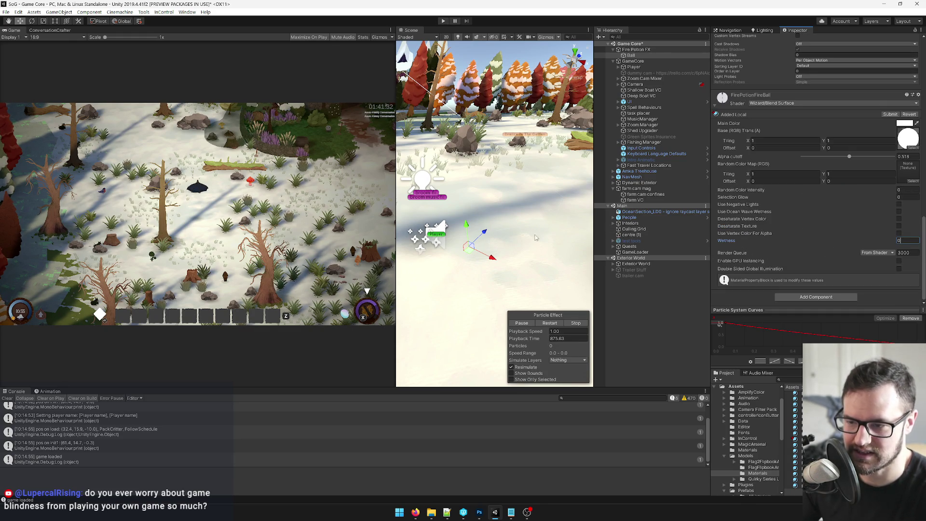
{"action": "left_click", "coordinate": [473, 257]}
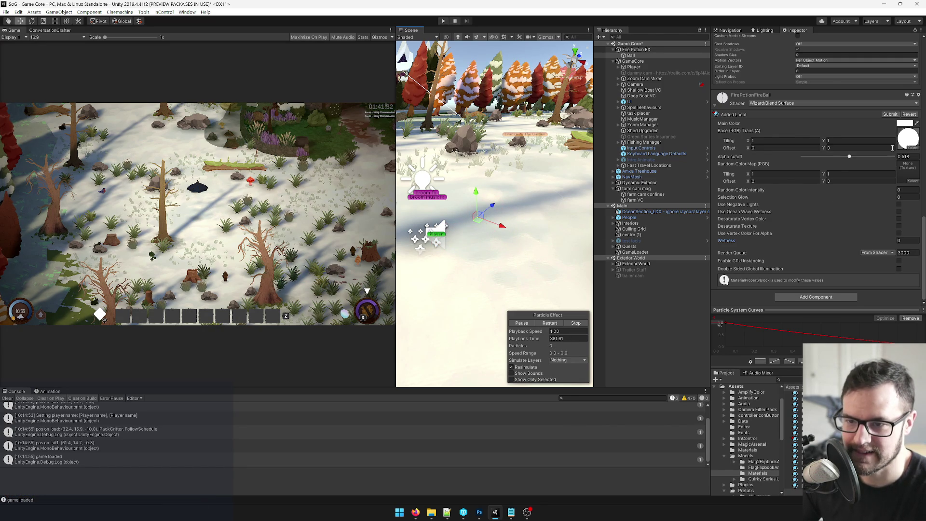
{"action": "scroll", "coordinate": [806, 201], "scroll_direction": "up", "scroll_amount": 10}
Step: Set the Ball's Start Color to white and preview its trail
{"action": "left_click", "coordinate": [837, 178]}
{"action": "left_click_drag", "start_coordinate": [555, 116], "coordinate": [542, 108]}
{"action": "left_click", "coordinate": [598, 64]}
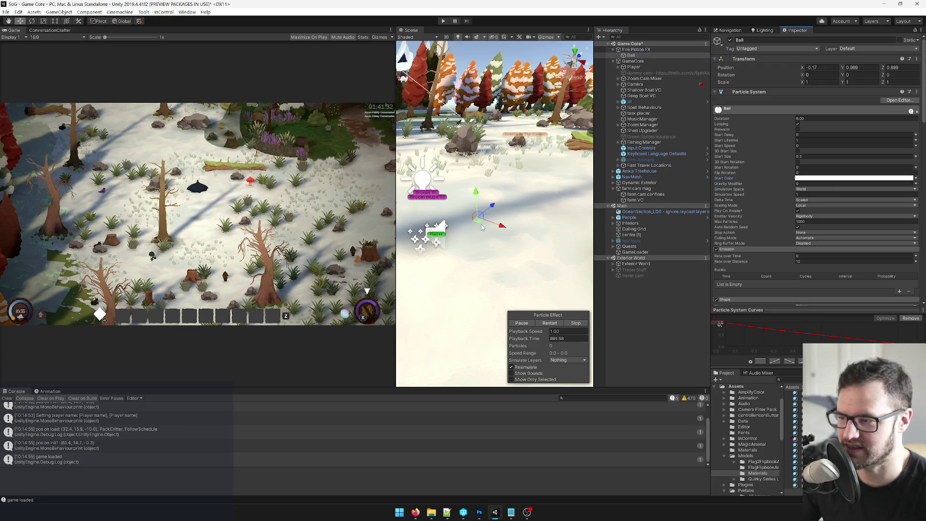
{"action": "mouse_move", "coordinate": [479, 213]}
{"action": "left_mouse_down"}
{"action": "mouse_move", "coordinate": [507, 217]}
{"action": "mouse_move", "coordinate": [535, 185]}
{"action": "mouse_move", "coordinate": [540, 193]}
{"action": "mouse_move", "coordinate": [471, 253]}
{"action": "mouse_move", "coordinate": [502, 190]}
{"action": "mouse_move", "coordinate": [485, 228]}
{"action": "mouse_move", "coordinate": [509, 193]}
{"action": "mouse_move", "coordinate": [485, 239]}
{"action": "mouse_move", "coordinate": [521, 256]}
{"action": "left_mouse_up"}
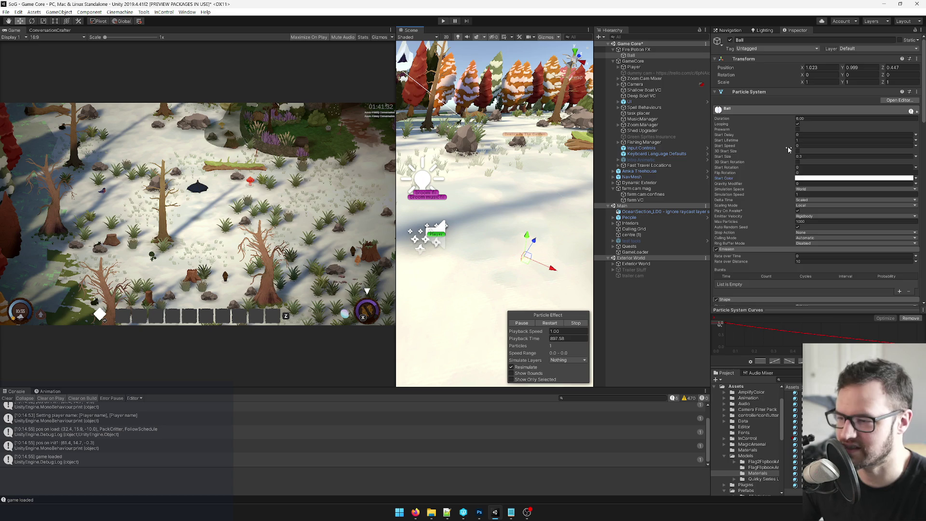
Step: Move the Color over Lifetime gradient keys to 8.5% and 66.5%, then dock Scene below Game
{"action": "scroll", "coordinate": [803, 164], "scroll_direction": "down", "scroll_amount": 5}
{"action": "left_click", "coordinate": [810, 230]}
{"action": "left_click_drag", "start_coordinate": [643, 204], "coordinate": [701, 208]}
{"action": "left_click_drag", "start_coordinate": [621, 205], "coordinate": [626, 205]}
{"action": "left_click", "coordinate": [737, 161]}
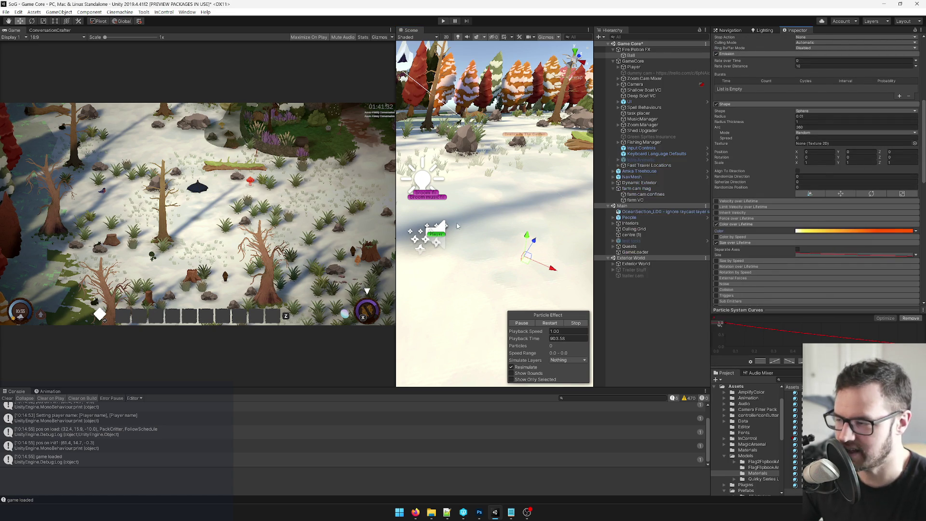
{"action": "mouse_move", "coordinate": [526, 258]}
{"action": "left_mouse_down"}
{"action": "mouse_move", "coordinate": [531, 205]}
{"action": "mouse_move", "coordinate": [519, 231]}
{"action": "mouse_move", "coordinate": [502, 214]}
{"action": "mouse_move", "coordinate": [533, 238]}
{"action": "mouse_move", "coordinate": [475, 263]}
{"action": "mouse_move", "coordinate": [463, 227]}
{"action": "mouse_move", "coordinate": [493, 226]}
{"action": "mouse_move", "coordinate": [461, 246]}
{"action": "mouse_move", "coordinate": [466, 310]}
{"action": "mouse_move", "coordinate": [490, 205]}
{"action": "mouse_move", "coordinate": [541, 256]}
{"action": "mouse_move", "coordinate": [519, 198]}
{"action": "mouse_move", "coordinate": [463, 280]}
{"action": "mouse_move", "coordinate": [468, 306]}
{"action": "mouse_move", "coordinate": [497, 224]}
{"action": "mouse_move", "coordinate": [536, 217]}
{"action": "mouse_move", "coordinate": [501, 275]}
{"action": "mouse_move", "coordinate": [457, 273]}
{"action": "left_mouse_up"}
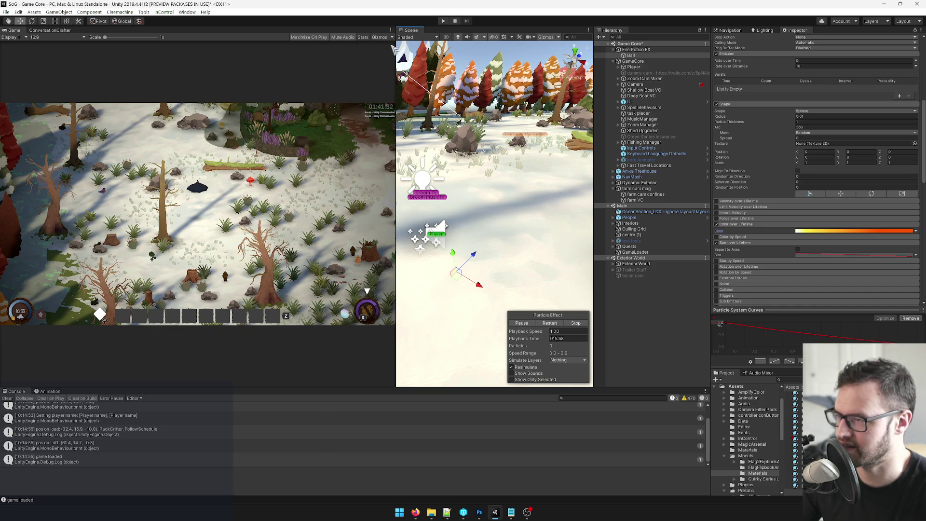
{"action": "mouse_move", "coordinate": [413, 32]}
{"action": "left_mouse_down"}
{"action": "mouse_move", "coordinate": [49, 333]}
{"action": "mouse_move", "coordinate": [60, 352]}
{"action": "left_mouse_up"}
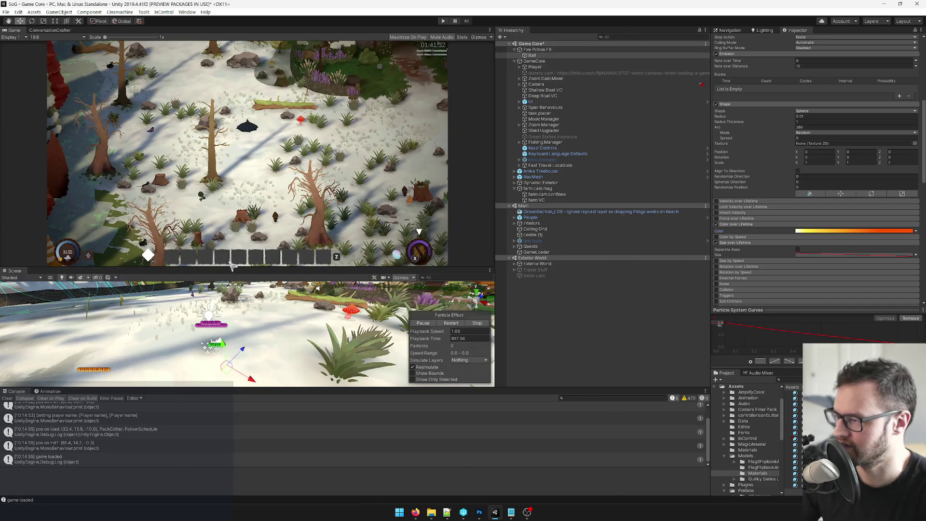
Step: Lighten the gradient key near 69.7% to a softer orange, FF8247
{"action": "mouse_move", "coordinate": [217, 372]}
{"action": "left_mouse_down"}
{"action": "mouse_move", "coordinate": [193, 331]}
{"action": "mouse_move", "coordinate": [173, 365]}
{"action": "mouse_move", "coordinate": [255, 356]}
{"action": "mouse_move", "coordinate": [273, 321]}
{"action": "mouse_move", "coordinate": [292, 334]}
{"action": "mouse_move", "coordinate": [241, 324]}
{"action": "mouse_move", "coordinate": [213, 333]}
{"action": "mouse_move", "coordinate": [253, 326]}
{"action": "mouse_move", "coordinate": [202, 328]}
{"action": "mouse_move", "coordinate": [236, 324]}
{"action": "mouse_move", "coordinate": [256, 346]}
{"action": "mouse_move", "coordinate": [253, 328]}
{"action": "mouse_move", "coordinate": [212, 336]}
{"action": "left_mouse_up"}
{"action": "left_click", "coordinate": [844, 234]}
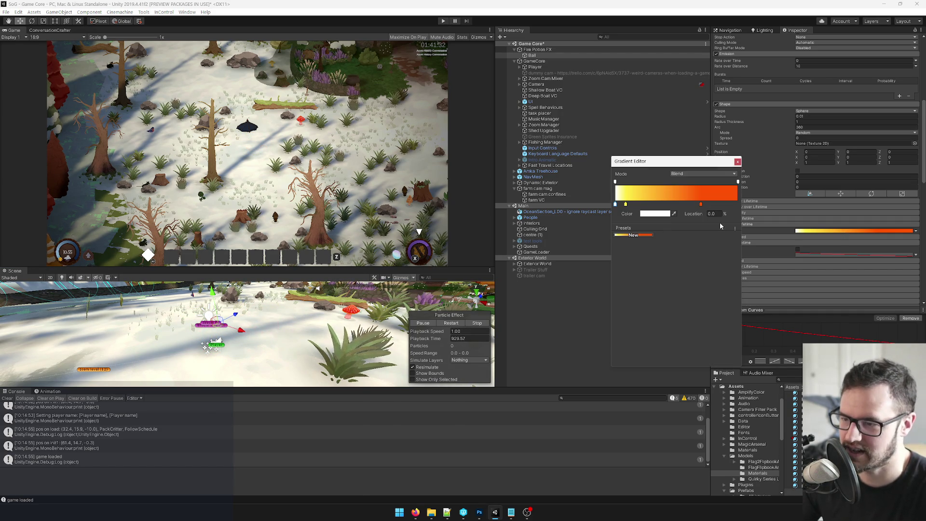
{"action": "left_click", "coordinate": [701, 204]}
{"action": "left_click", "coordinate": [656, 217]}
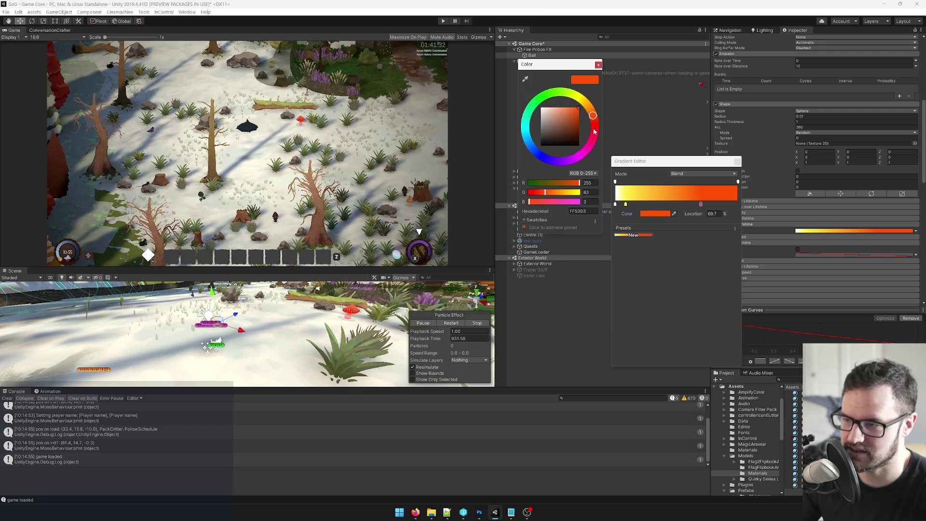
{"action": "left_click", "coordinate": [569, 107]}
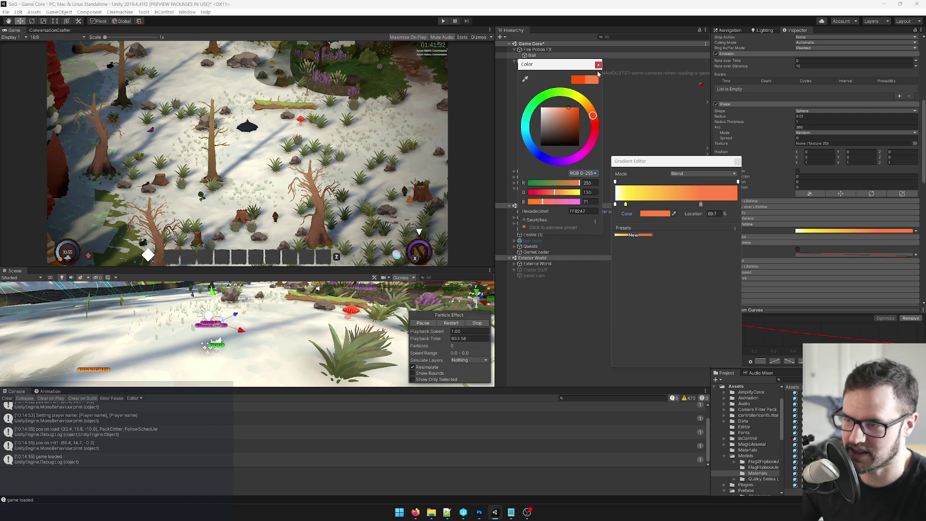
{"action": "left_click", "coordinate": [598, 64]}
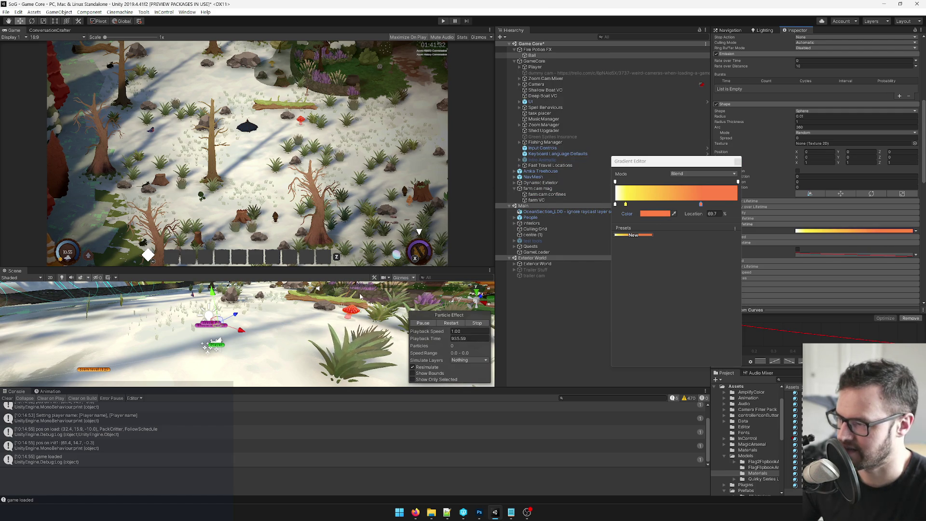
Step: Preview the fire trail, then dock the Scene view in the upper panel beside Game
{"action": "left_click", "coordinate": [218, 334]}
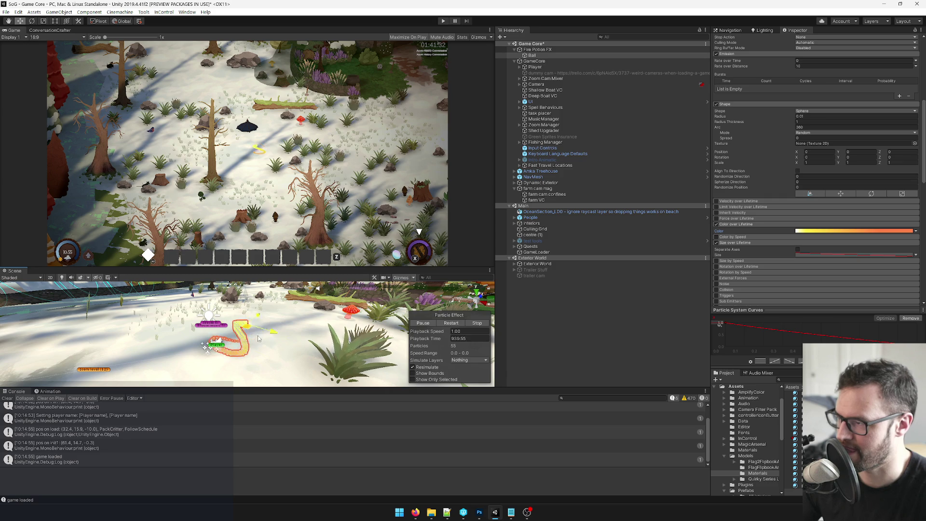
{"action": "mouse_move", "coordinate": [259, 333]}
{"action": "left_mouse_down"}
{"action": "mouse_move", "coordinate": [202, 319]}
{"action": "mouse_move", "coordinate": [213, 337]}
{"action": "mouse_move", "coordinate": [267, 353]}
{"action": "left_mouse_up"}
{"action": "mouse_move", "coordinate": [14, 270]}
{"action": "left_mouse_down"}
{"action": "mouse_move", "coordinate": [22, 274]}
{"action": "mouse_move", "coordinate": [53, 34]}
{"action": "mouse_move", "coordinate": [38, 35]}
{"action": "left_mouse_up"}
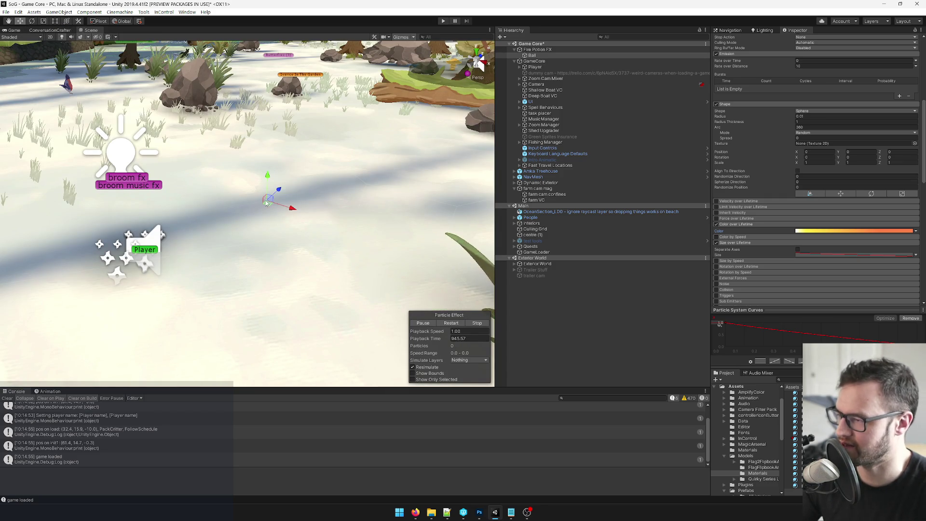
Step: Drag the emitter along a winding path across the snowy ground to test its trail
{"action": "mouse_move", "coordinate": [195, 210]}
{"action": "left_mouse_down"}
{"action": "mouse_move", "coordinate": [294, 145]}
{"action": "mouse_move", "coordinate": [388, 147]}
{"action": "mouse_move", "coordinate": [217, 196]}
{"action": "mouse_move", "coordinate": [300, 234]}
{"action": "left_mouse_up"}
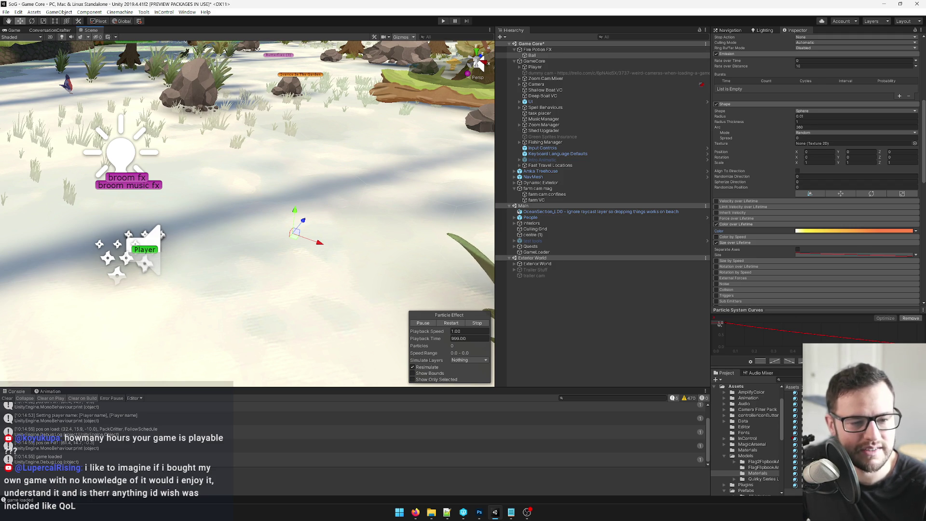
{"action": "left_click_drag", "start_coordinate": [398, 257], "coordinate": [415, 264]}
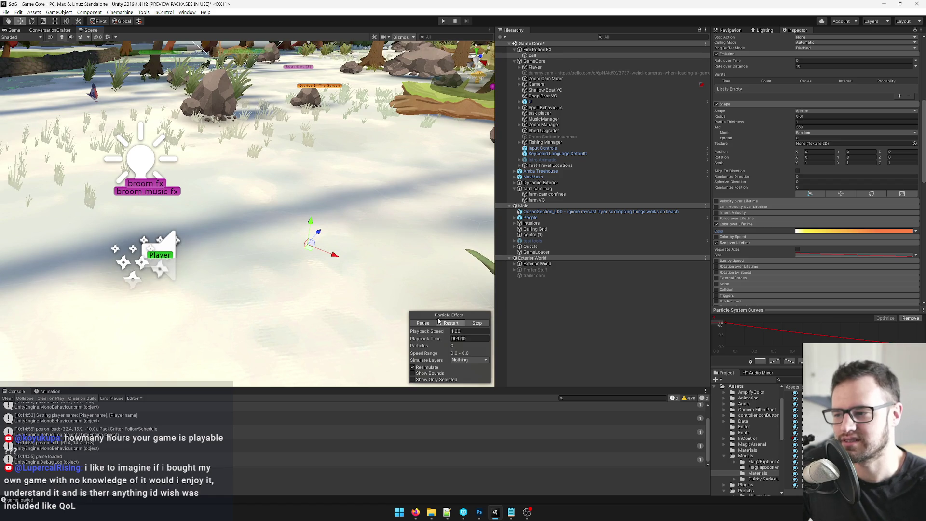
Step: Drag the Color over Lifetime yellow key to about 15%, then swing the emitter to preview
{"action": "left_click", "coordinate": [438, 320]}
{"action": "mouse_move", "coordinate": [310, 244]}
{"action": "left_mouse_down"}
{"action": "mouse_move", "coordinate": [311, 232]}
{"action": "mouse_move", "coordinate": [369, 270]}
{"action": "mouse_move", "coordinate": [222, 193]}
{"action": "mouse_move", "coordinate": [268, 219]}
{"action": "left_mouse_up"}
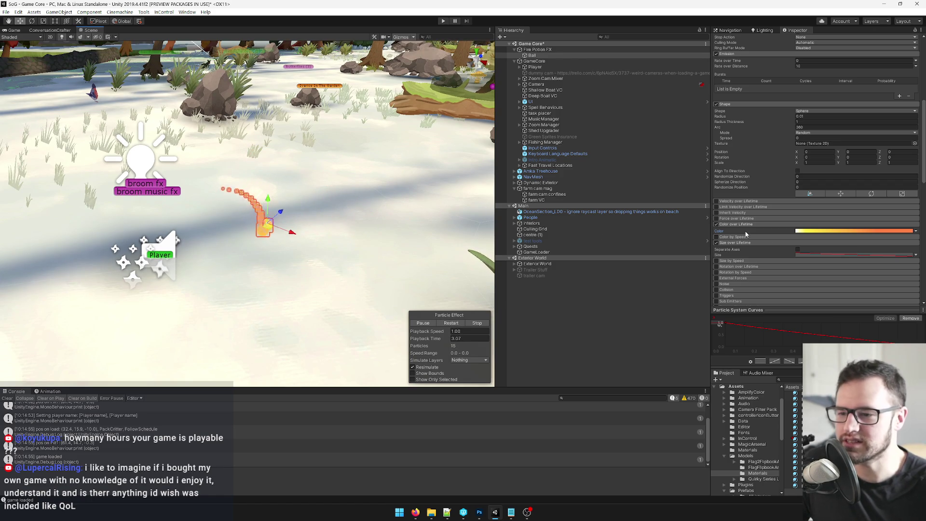
{"action": "left_click", "coordinate": [849, 230]}
{"action": "left_click_drag", "start_coordinate": [625, 204], "coordinate": [633, 206]}
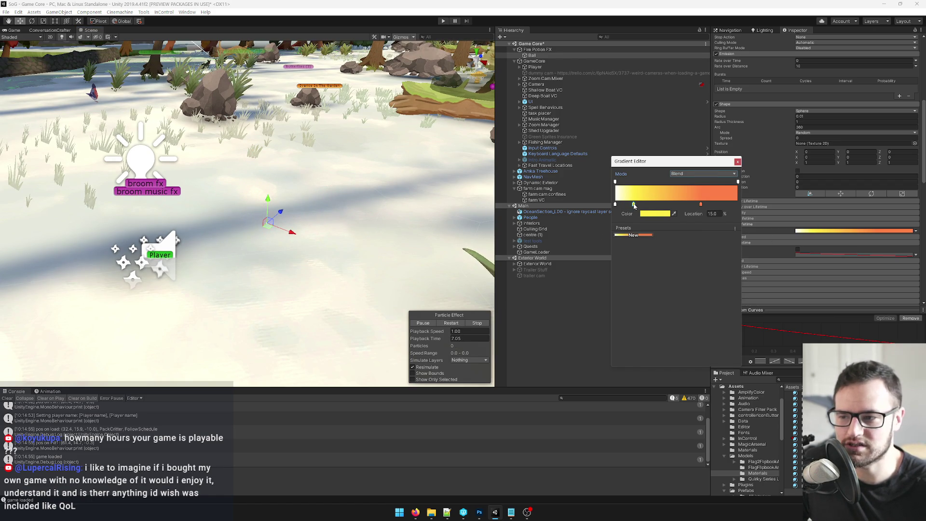
{"action": "left_click", "coordinate": [738, 161]}
{"action": "mouse_move", "coordinate": [268, 220]}
{"action": "left_mouse_down"}
{"action": "mouse_move", "coordinate": [326, 238]}
{"action": "mouse_move", "coordinate": [265, 124]}
{"action": "mouse_move", "coordinate": [226, 123]}
{"action": "mouse_move", "coordinate": [213, 207]}
{"action": "mouse_move", "coordinate": [248, 197]}
{"action": "mouse_move", "coordinate": [254, 245]}
{"action": "mouse_move", "coordinate": [376, 167]}
{"action": "mouse_move", "coordinate": [297, 190]}
{"action": "mouse_move", "coordinate": [313, 271]}
{"action": "left_mouse_up"}
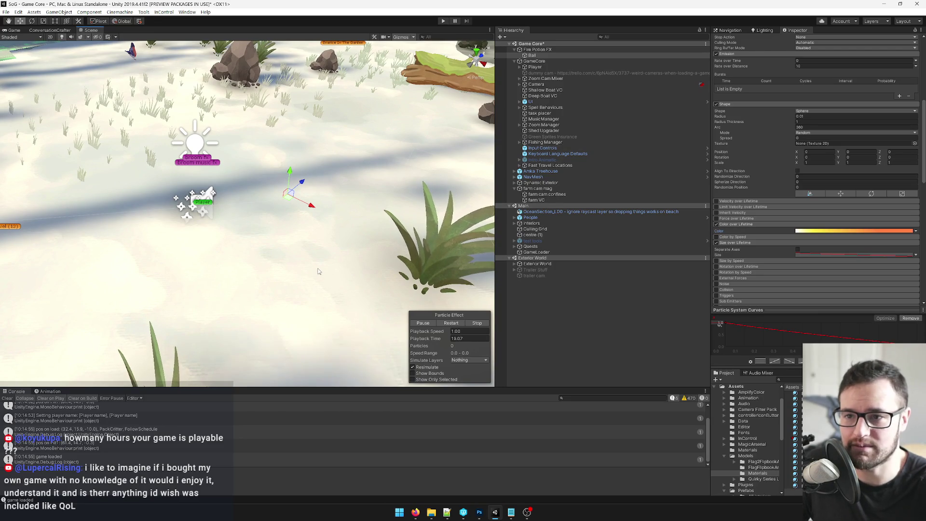
{"action": "left_click_drag", "start_coordinate": [340, 220], "coordinate": [338, 233]}
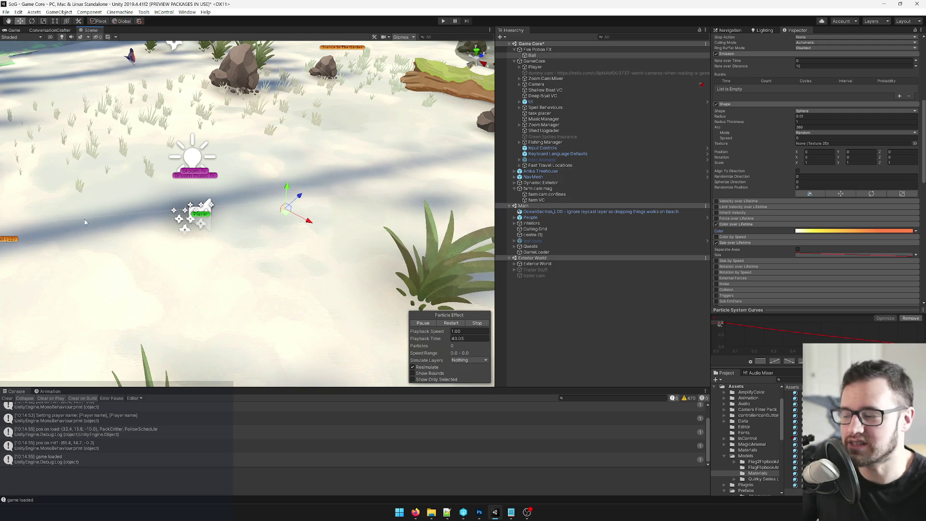
{"action": "mouse_move", "coordinate": [286, 209]}
{"action": "left_mouse_down"}
{"action": "mouse_move", "coordinate": [319, 112]}
{"action": "mouse_move", "coordinate": [308, 222]}
{"action": "mouse_move", "coordinate": [241, 154]}
{"action": "mouse_move", "coordinate": [327, 185]}
{"action": "mouse_move", "coordinate": [275, 205]}
{"action": "left_mouse_up"}
{"action": "mouse_move", "coordinate": [255, 169]}
{"action": "left_mouse_down"}
{"action": "mouse_move", "coordinate": [308, 177]}
{"action": "mouse_move", "coordinate": [294, 140]}
{"action": "mouse_move", "coordinate": [318, 169]}
{"action": "mouse_move", "coordinate": [309, 200]}
{"action": "mouse_move", "coordinate": [308, 176]}
{"action": "mouse_move", "coordinate": [277, 162]}
{"action": "mouse_move", "coordinate": [250, 200]}
{"action": "mouse_move", "coordinate": [262, 183]}
{"action": "left_mouse_up"}
{"action": "key", "text": "f"}
{"action": "mouse_move", "coordinate": [227, 225]}
{"action": "left_mouse_down"}
{"action": "mouse_move", "coordinate": [227, 213]}
{"action": "mouse_move", "coordinate": [208, 285]}
{"action": "mouse_move", "coordinate": [164, 304]}
{"action": "mouse_move", "coordinate": [228, 263]}
{"action": "mouse_move", "coordinate": [234, 309]}
{"action": "left_mouse_up"}
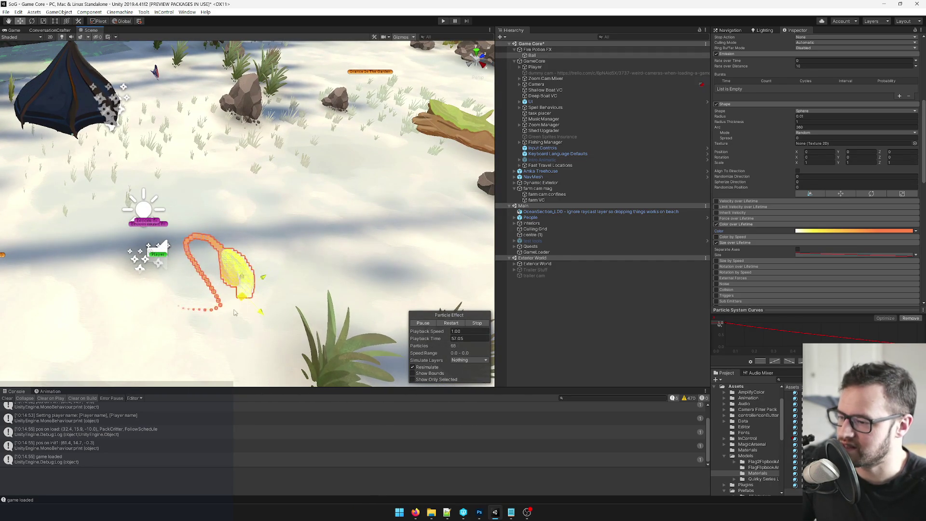
{"action": "mouse_move", "coordinate": [416, 513]}
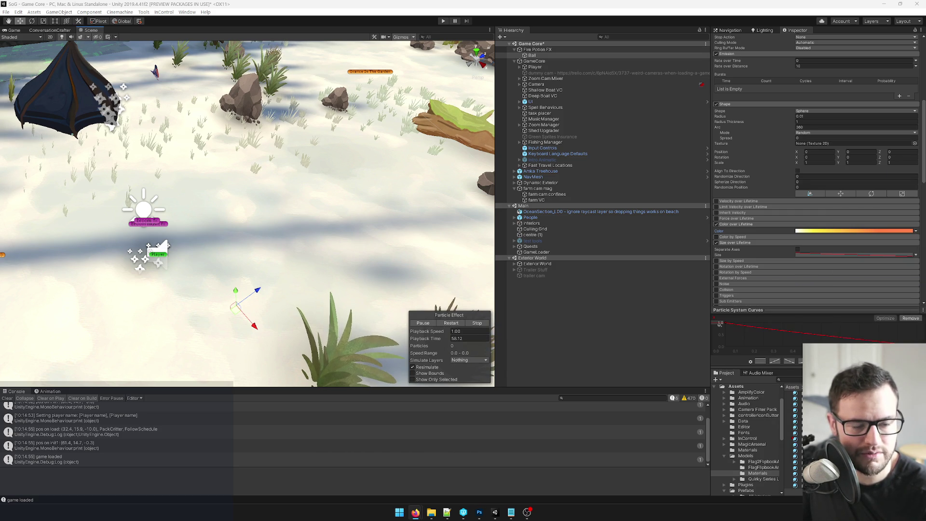
{"action": "key", "text": "alt"}
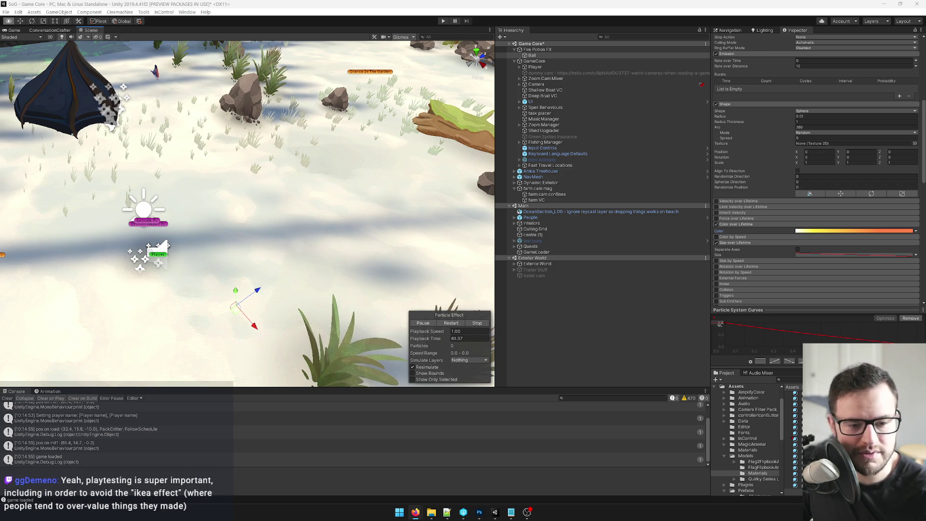
Step: Switch back to the Move tool with W and return to the Scene view
{"action": "key", "text": "w"}
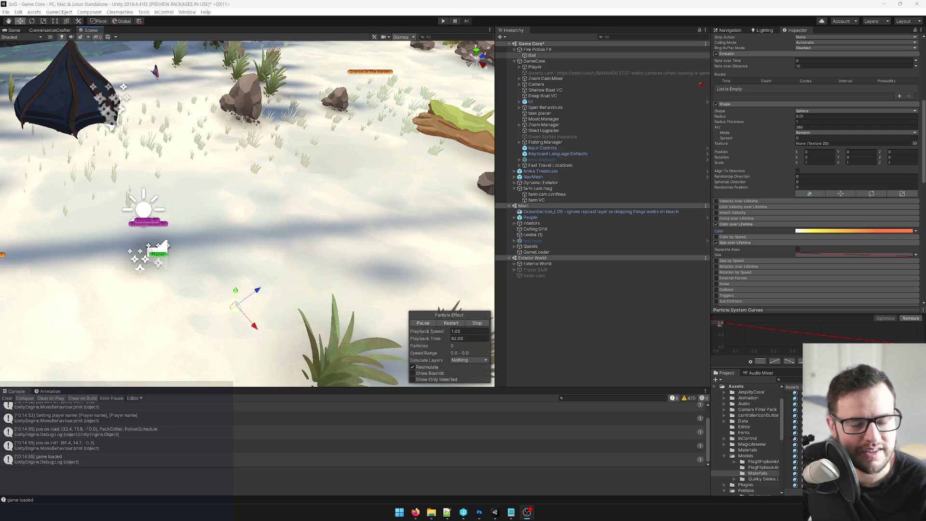
{"action": "left_click", "coordinate": [236, 273]}
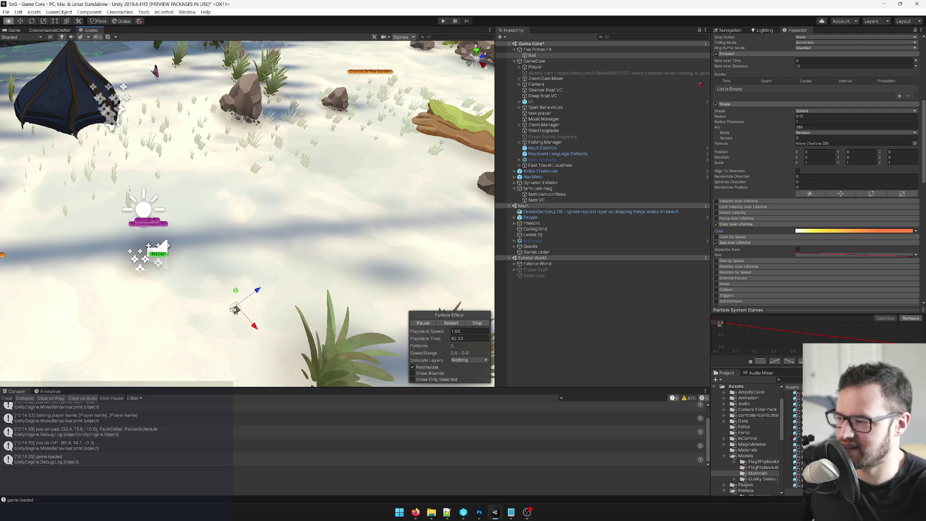
Step: Sweep the fireball around the Scene view to preview its trail, then orbit to a new angle
{"action": "mouse_move", "coordinate": [236, 273]}
{"action": "left_mouse_down"}
{"action": "mouse_move", "coordinate": [260, 227]}
{"action": "mouse_move", "coordinate": [203, 167]}
{"action": "mouse_move", "coordinate": [260, 198]}
{"action": "mouse_move", "coordinate": [124, 151]}
{"action": "mouse_move", "coordinate": [232, 145]}
{"action": "mouse_move", "coordinate": [270, 193]}
{"action": "mouse_move", "coordinate": [246, 232]}
{"action": "mouse_move", "coordinate": [207, 212]}
{"action": "left_mouse_up"}
{"action": "mouse_move", "coordinate": [159, 168]}
{"action": "left_mouse_down", "text": "alt"}
{"action": "mouse_move", "coordinate": [233, 107]}
{"action": "mouse_move", "coordinate": [255, 126]}
{"action": "left_mouse_up", "text": "alt"}
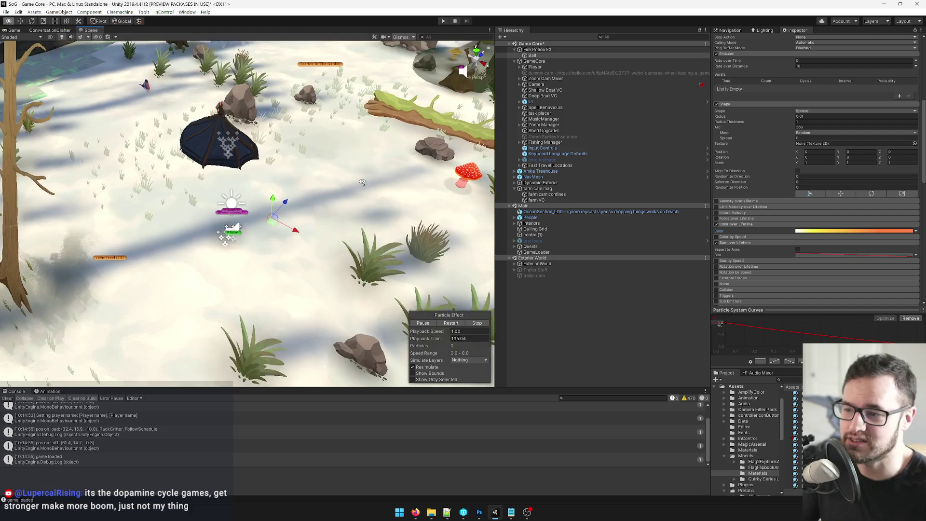
Step: Collapse the Renderer module to reveal the fireball material and loop the ball to preview
{"action": "scroll", "coordinate": [761, 174], "scroll_direction": "down", "scroll_amount": 5}
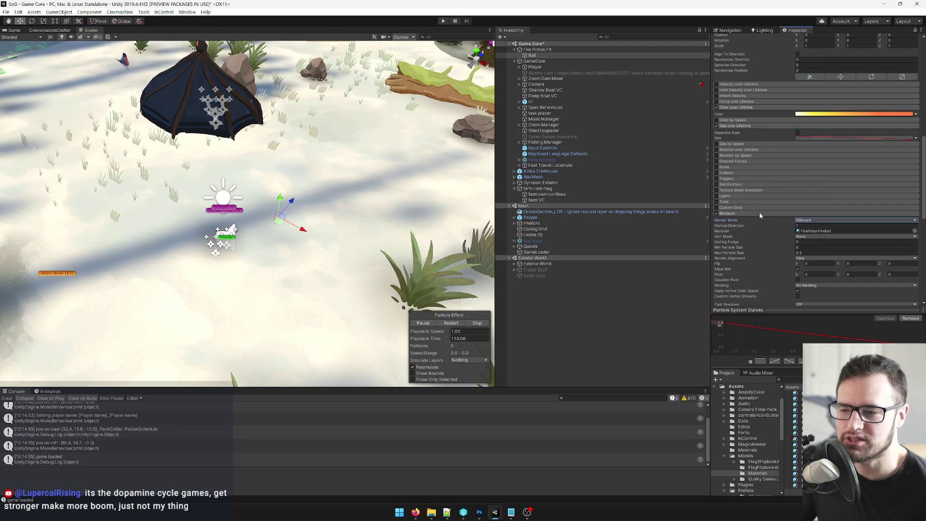
{"action": "left_click", "coordinate": [759, 213]}
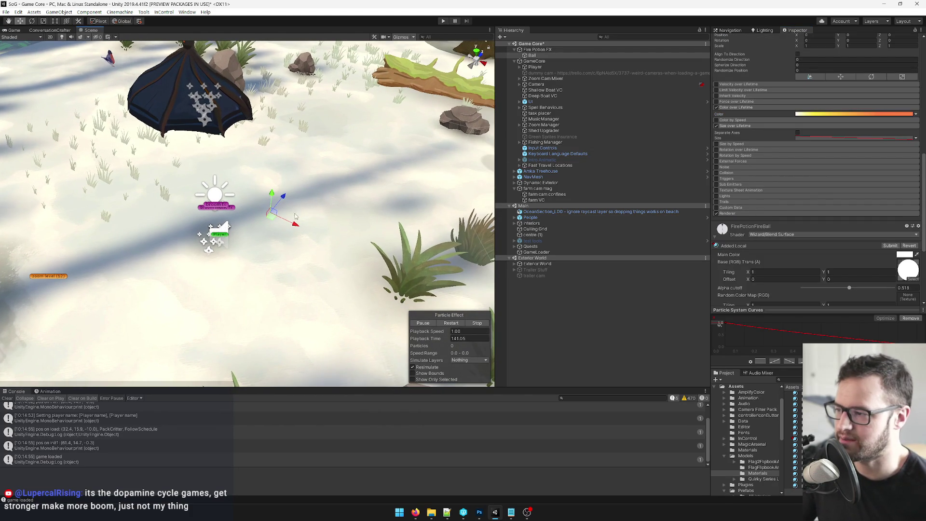
{"action": "mouse_move", "coordinate": [283, 210]}
{"action": "left_mouse_down"}
{"action": "mouse_move", "coordinate": [299, 222]}
{"action": "mouse_move", "coordinate": [381, 171]}
{"action": "mouse_move", "coordinate": [328, 227]}
{"action": "left_mouse_up"}
Step: Search the Project panel for 'fire t' and select the Fire prefab
{"action": "type", "text": "fire tP"}
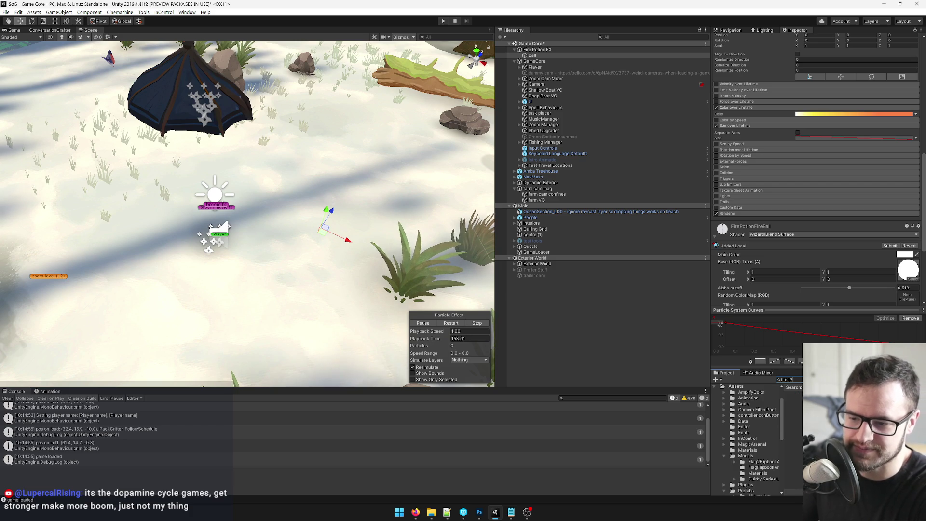
{"action": "type", "text": "t"}
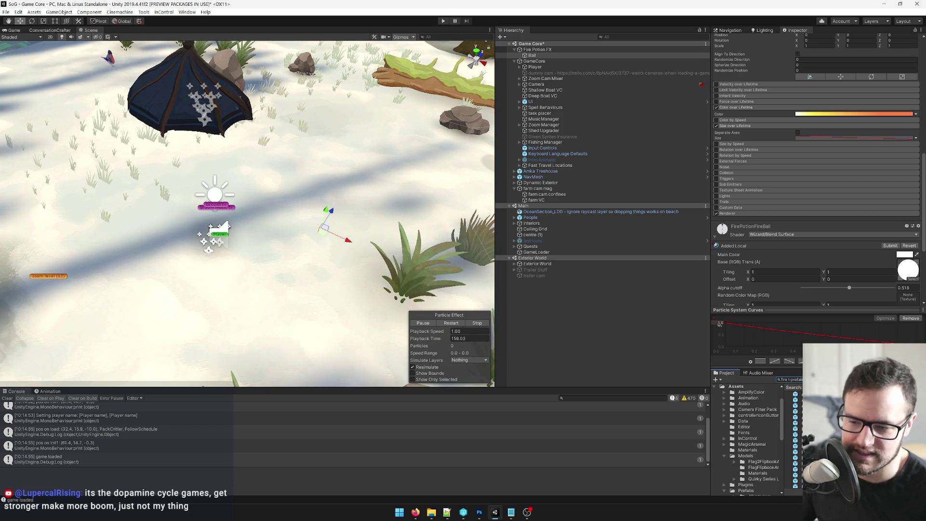
{"action": "left_click", "coordinate": [794, 434]}
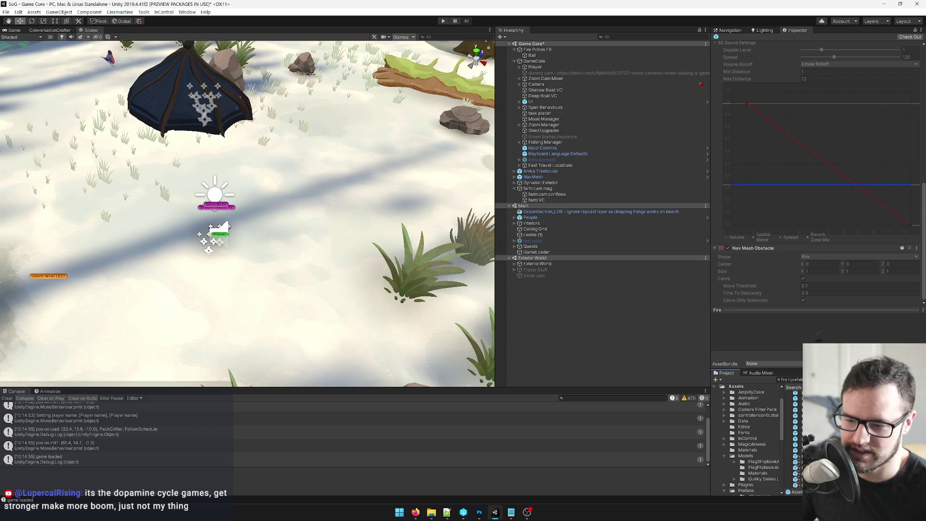
Step: Drop the Fire prefab into the scene, inspect its children, then undo it
{"action": "left_click_drag", "start_coordinate": [424, 295], "coordinate": [328, 255]}
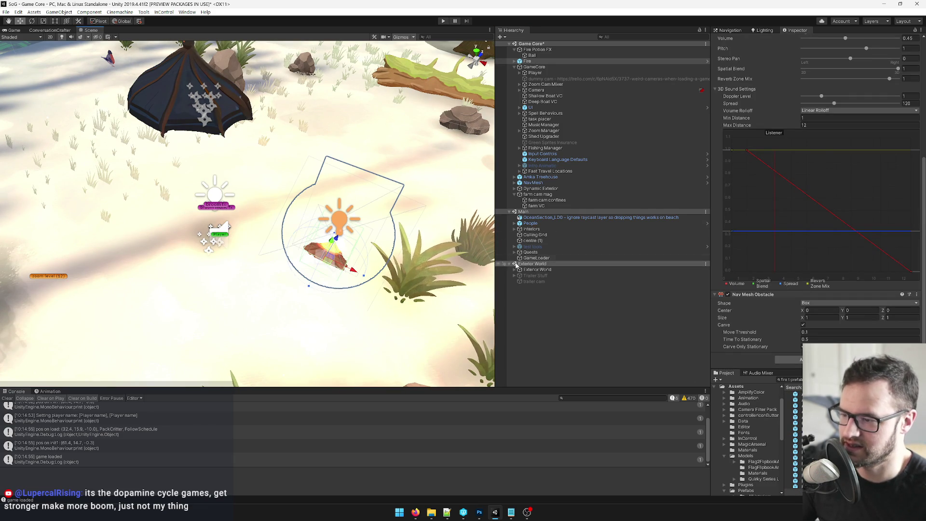
{"action": "left_click", "coordinate": [515, 62]}
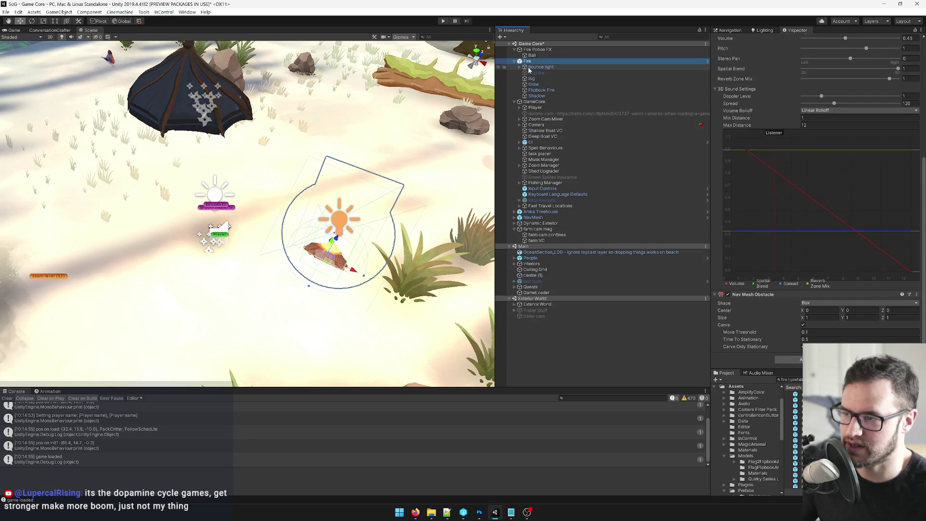
{"action": "left_click", "coordinate": [533, 85]}
{"action": "key", "text": "ctrl+z"}
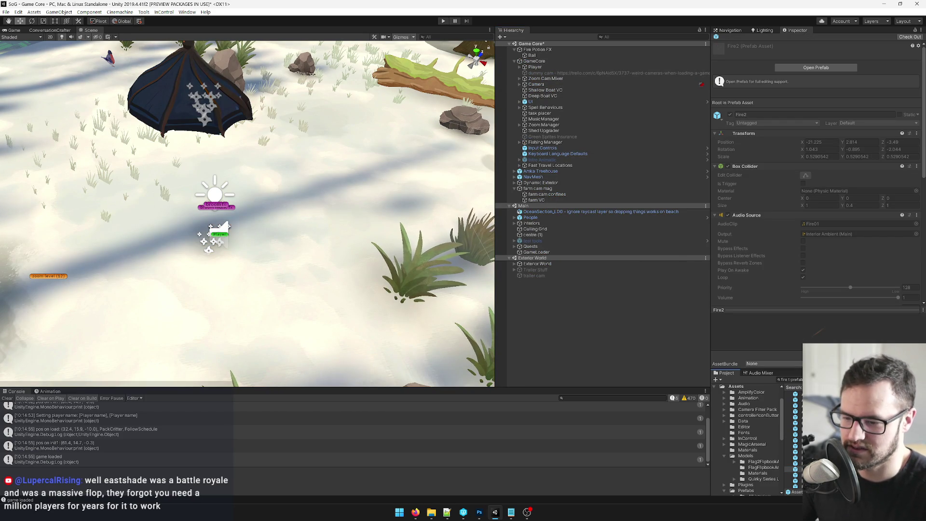
Step: Add the Fire2 prefab to the scene and frame its wild fire child in view
{"action": "left_click_drag", "start_coordinate": [392, 245], "coordinate": [317, 160]}
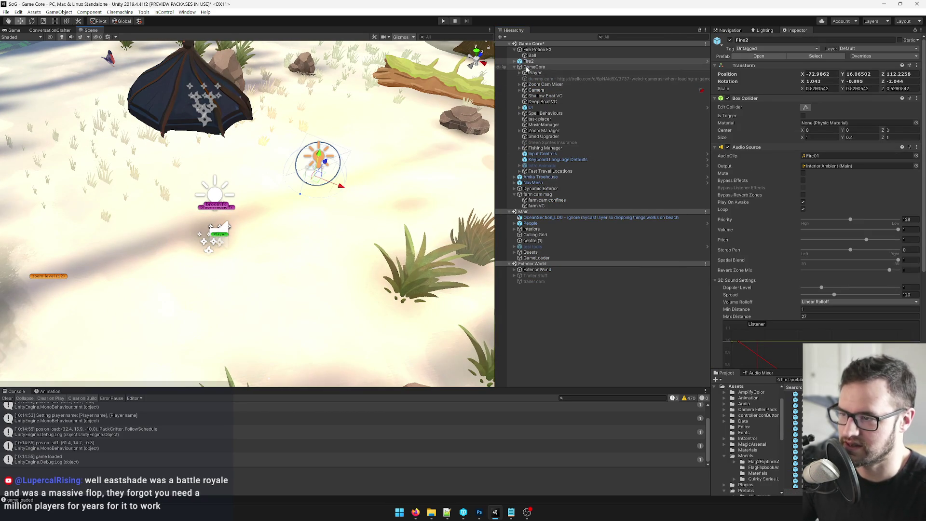
{"action": "left_click", "coordinate": [514, 61]}
{"action": "left_click", "coordinate": [533, 78]}
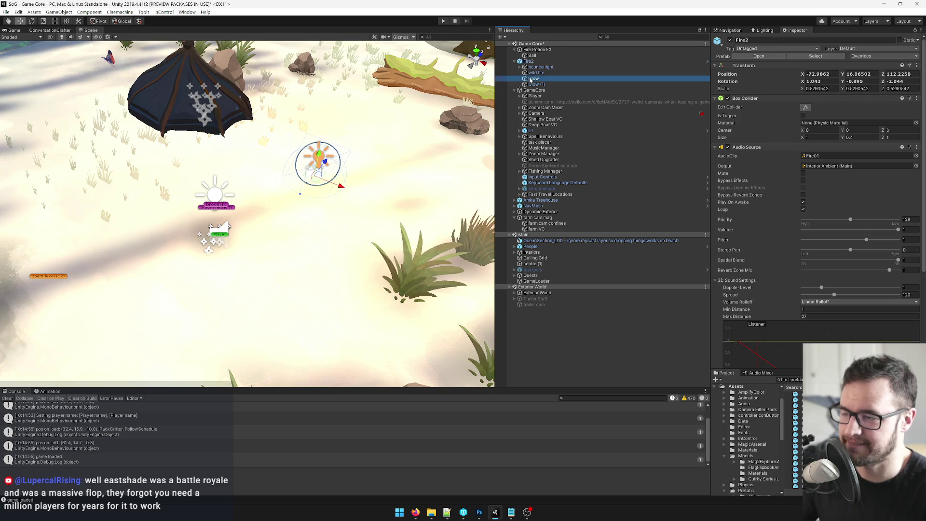
{"action": "left_click", "coordinate": [534, 72]}
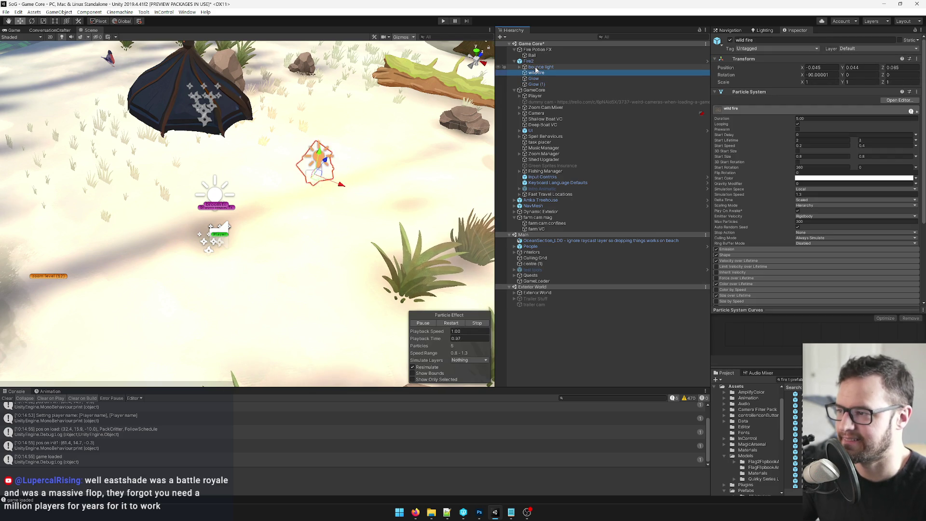
{"action": "key", "text": "f"}
{"action": "scroll", "coordinate": [312, 147], "scroll_direction": "up", "scroll_amount": 5}
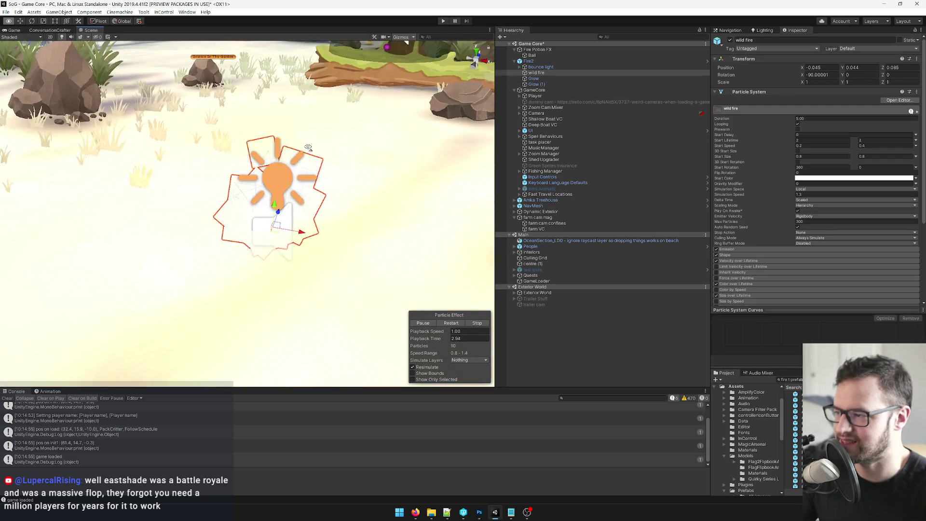
{"action": "scroll", "coordinate": [312, 147], "scroll_direction": "down", "scroll_amount": 10}
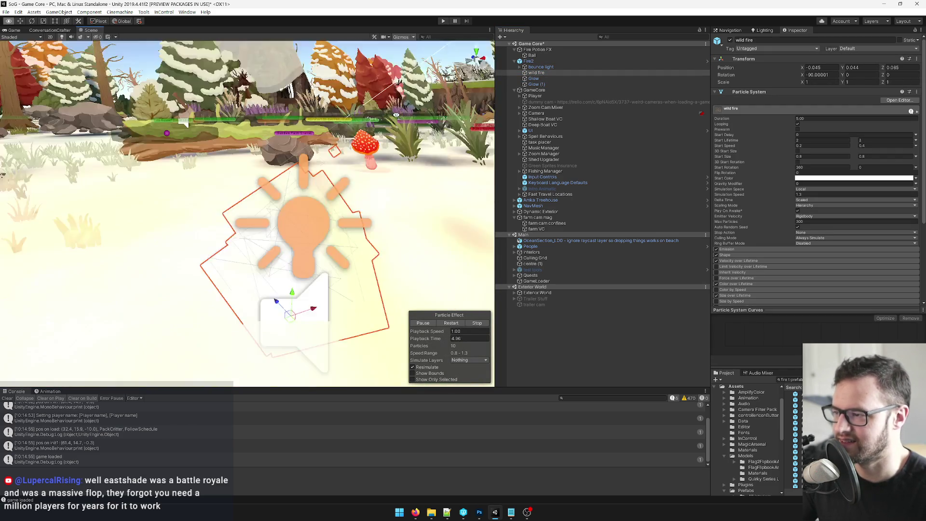
{"action": "mouse_move", "coordinate": [262, 66]}
{"action": "left_mouse_down"}
{"action": "mouse_move", "coordinate": [308, 92]}
{"action": "mouse_move", "coordinate": [299, 125]}
{"action": "mouse_move", "coordinate": [264, 167]}
{"action": "left_mouse_up"}
{"action": "right_click", "coordinate": [529, 61]}
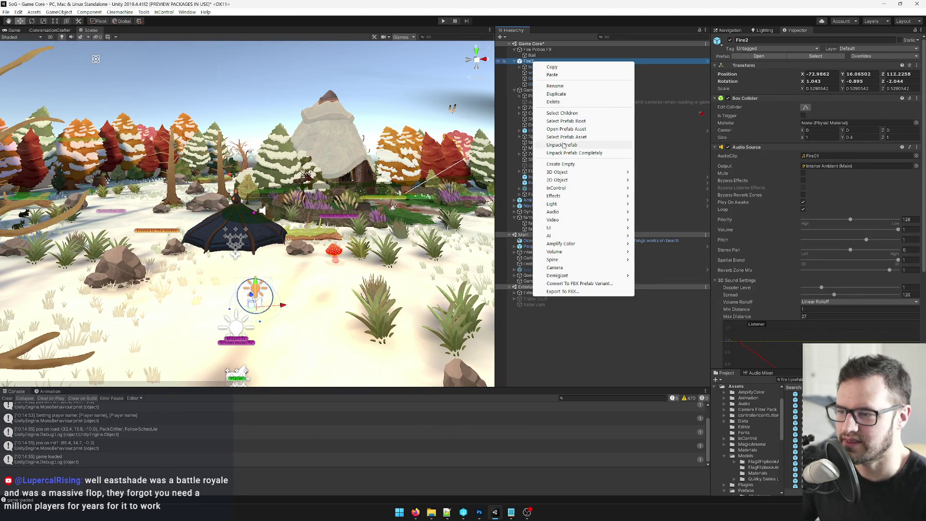
Step: Parent wild fire under Ball in the Hierarchy and delete Fire2
{"action": "key", "text": "Escape"}
{"action": "left_click", "coordinate": [534, 78]}
{"action": "left_click_drag", "start_coordinate": [535, 72], "coordinate": [533, 56]}
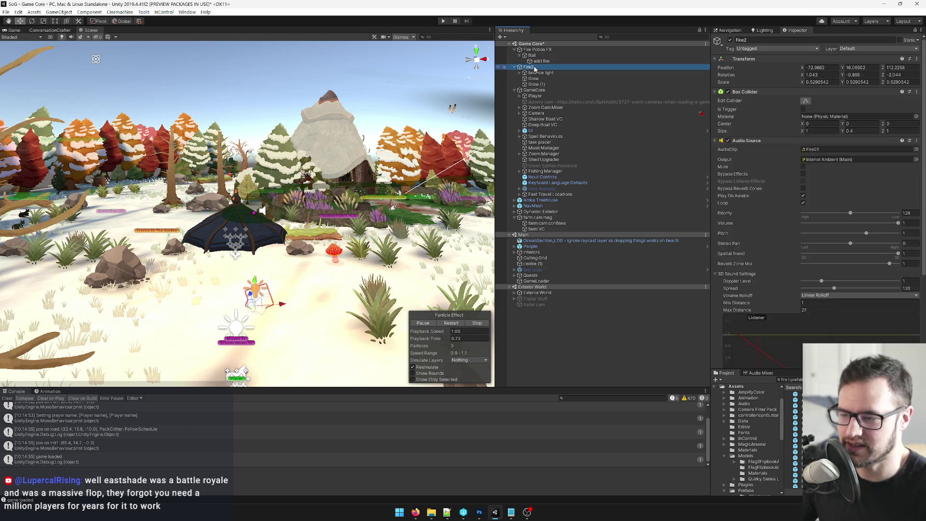
{"action": "key", "text": "Delete"}
Step: Set wild fire's position to 0, 0, 0, frame it, and nudge Ball to preview
{"action": "left_click", "coordinate": [541, 61]}
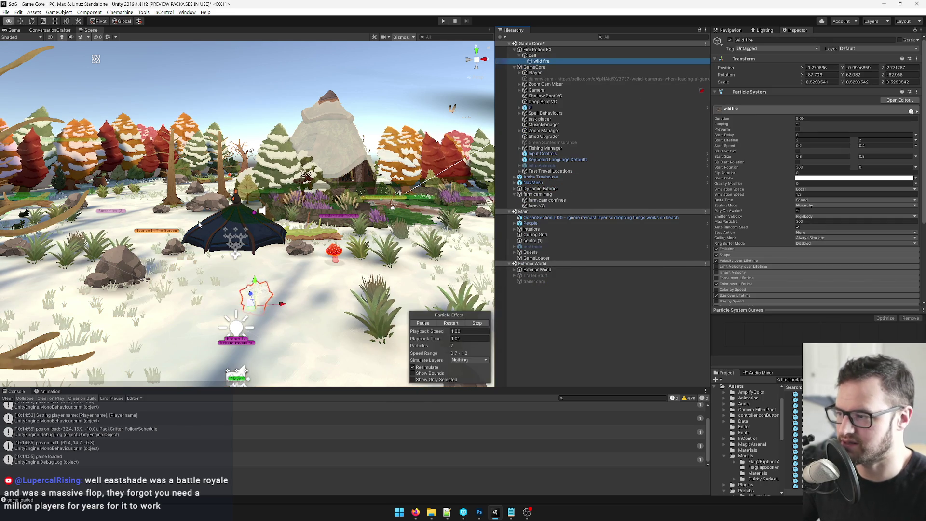
{"action": "left_click_drag", "start_coordinate": [189, 228], "coordinate": [196, 225]}
{"action": "left_click", "coordinate": [820, 67]}
{"action": "type", "text": "0"}
{"action": "key", "text": "Tab"}
{"action": "type", "text": "0"}
{"action": "key", "text": "Tab"}
{"action": "type", "text": "0"}
{"action": "key", "text": "Return"}
{"action": "key", "text": "f"}
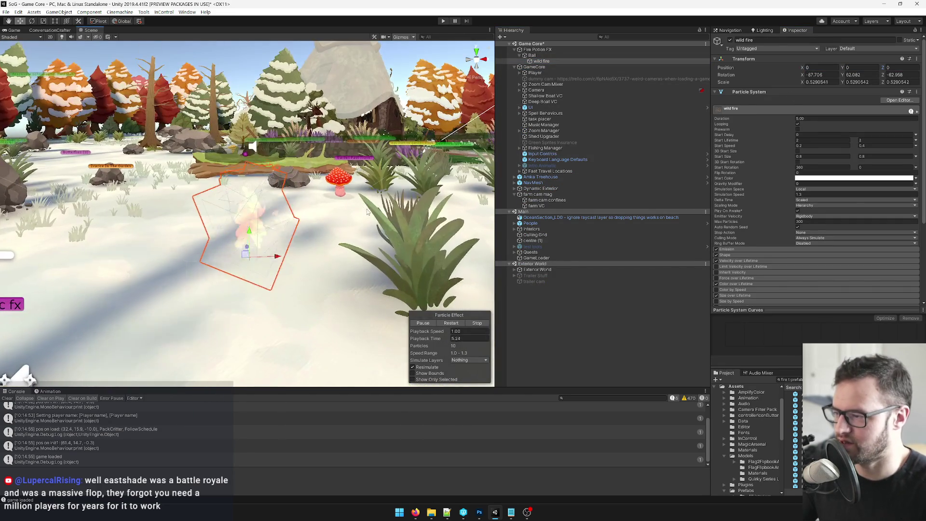
{"action": "left_click", "coordinate": [532, 55]}
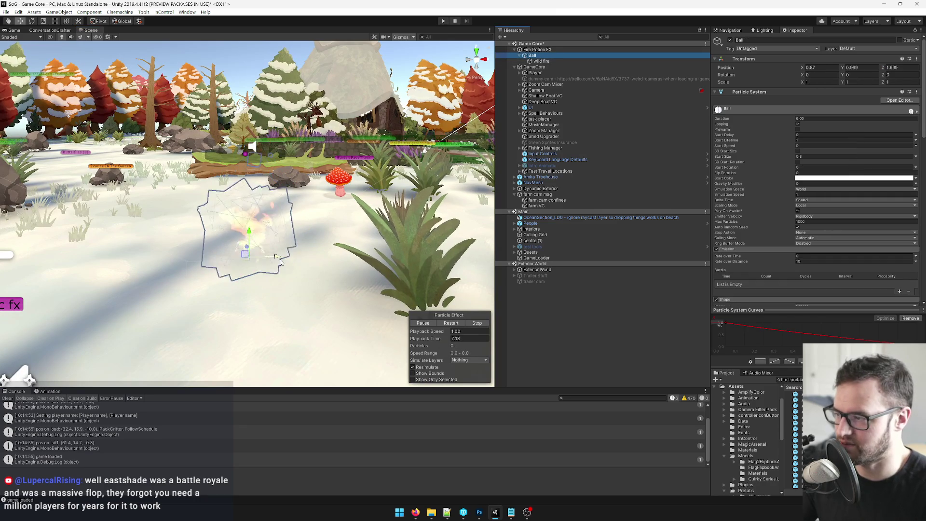
{"action": "left_click_drag", "start_coordinate": [244, 259], "coordinate": [254, 257]}
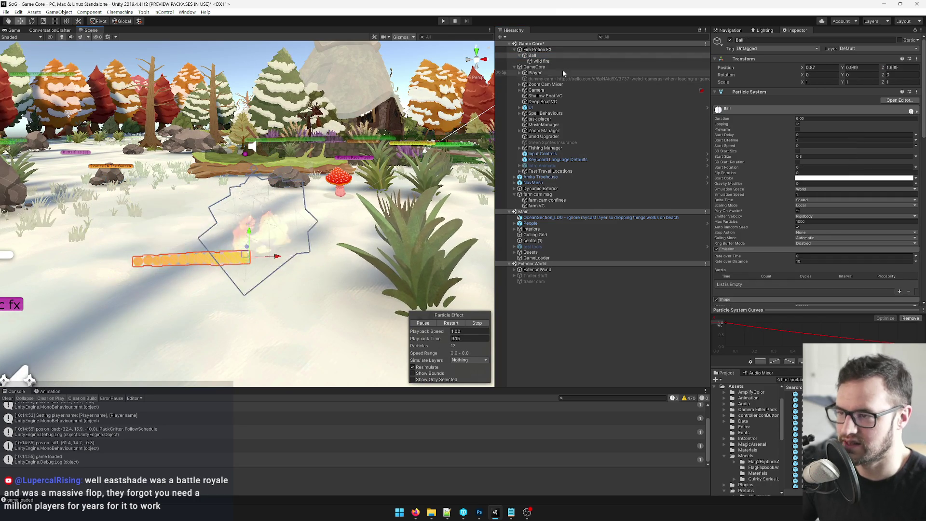
Step: Give wild fire Start Speed 0, disable Velocity over Lifetime, and use World simulation space
{"action": "left_click", "coordinate": [550, 61]}
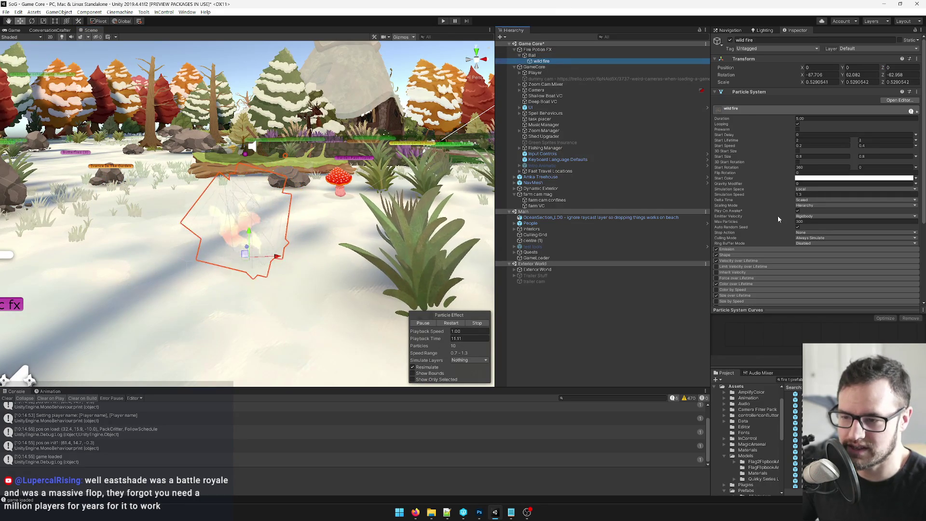
{"action": "double_click", "coordinate": [808, 145]}
{"action": "type", "text": "0"}
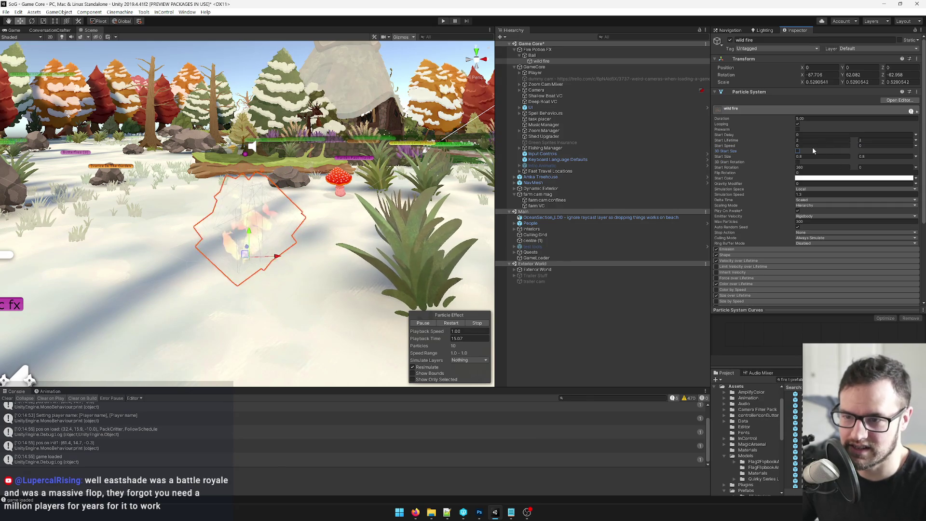
{"action": "left_click", "coordinate": [806, 145]}
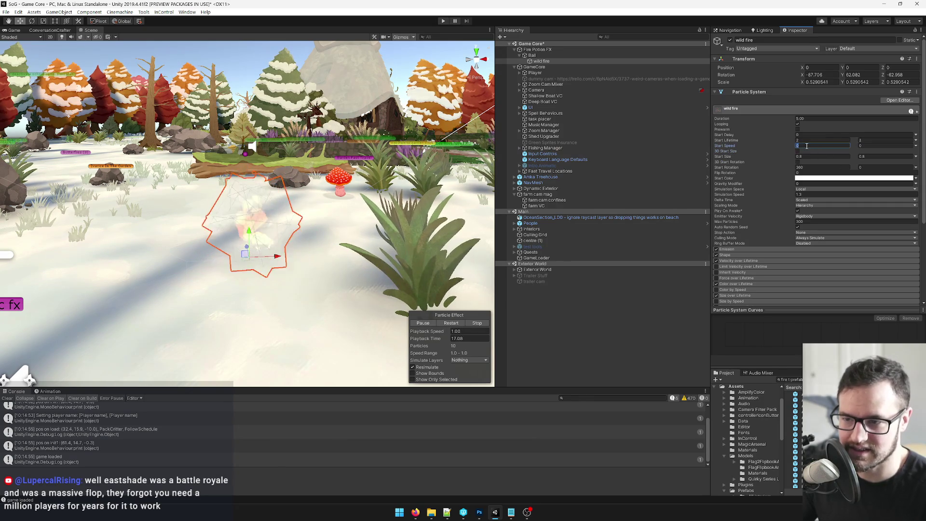
{"action": "left_click", "coordinate": [717, 261]}
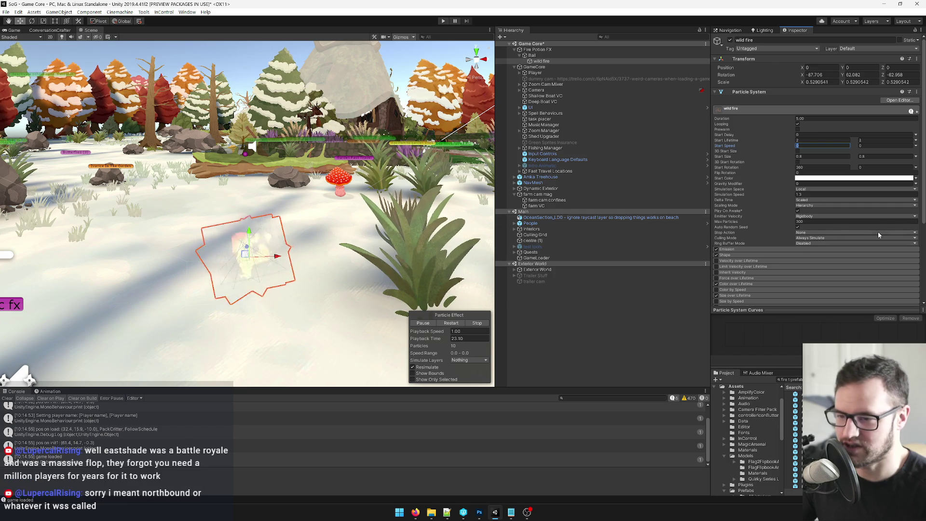
{"action": "scroll", "coordinate": [798, 249], "scroll_direction": "down", "scroll_amount": 3}
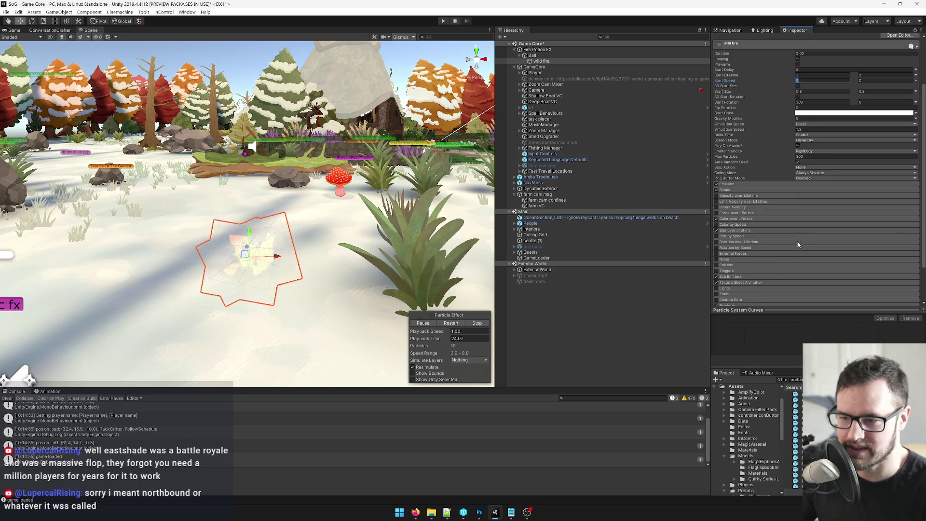
{"action": "left_click", "coordinate": [807, 125]}
{"action": "left_click", "coordinate": [815, 139]}
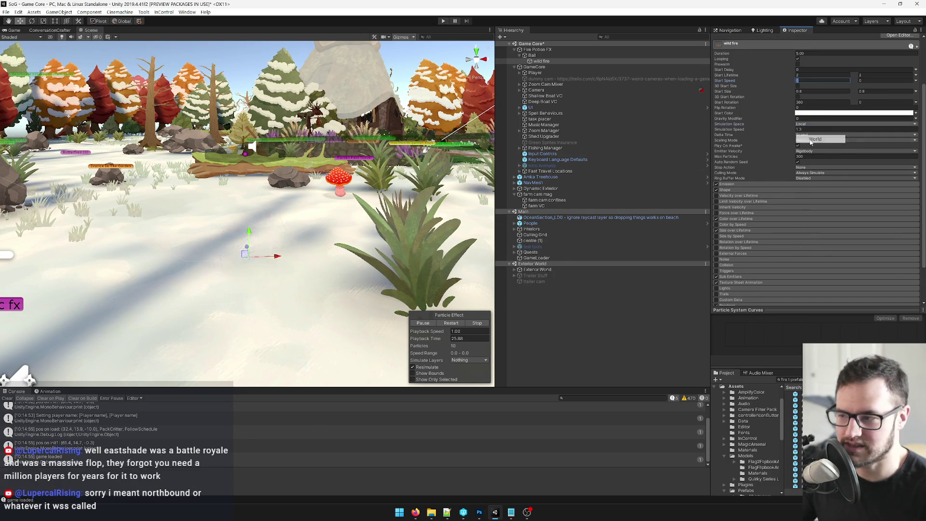
{"action": "mouse_move", "coordinate": [279, 256]}
{"action": "left_mouse_down"}
{"action": "mouse_move", "coordinate": [399, 256]}
{"action": "mouse_move", "coordinate": [121, 257]}
{"action": "left_mouse_up"}
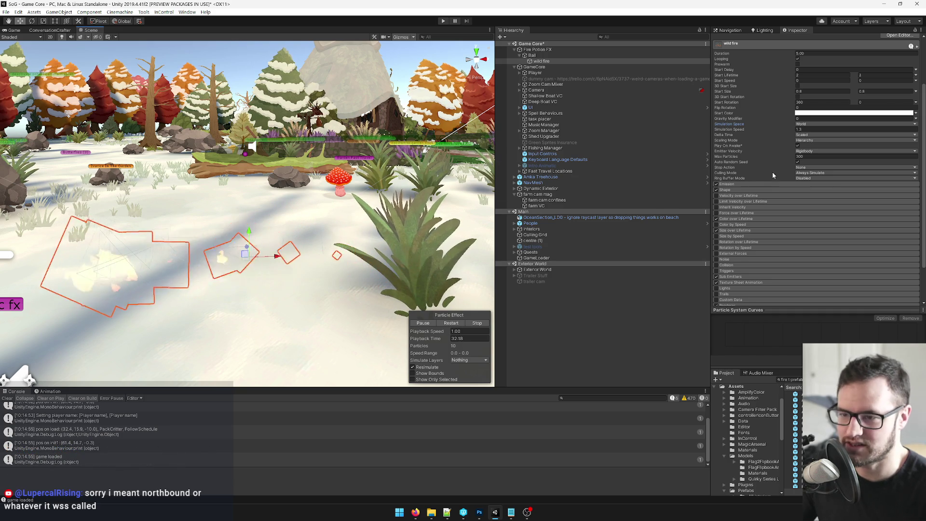
Step: Set Emission Rate over Time to 0 and Rate over Distance to 10, then test the trail
{"action": "left_click", "coordinate": [791, 185]}
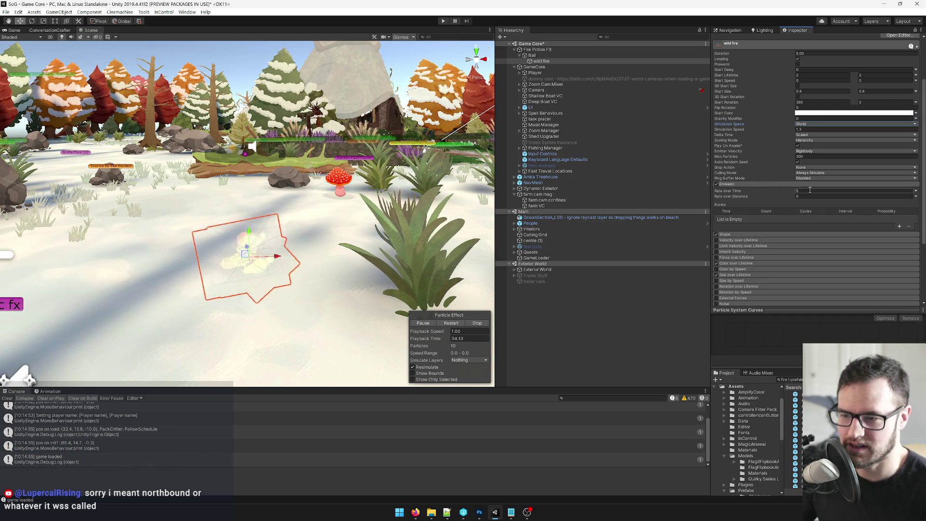
{"action": "left_click_drag", "start_coordinate": [782, 191], "coordinate": [773, 194]}
{"action": "left_click", "coordinate": [779, 196]}
{"action": "type", "text": "10"}
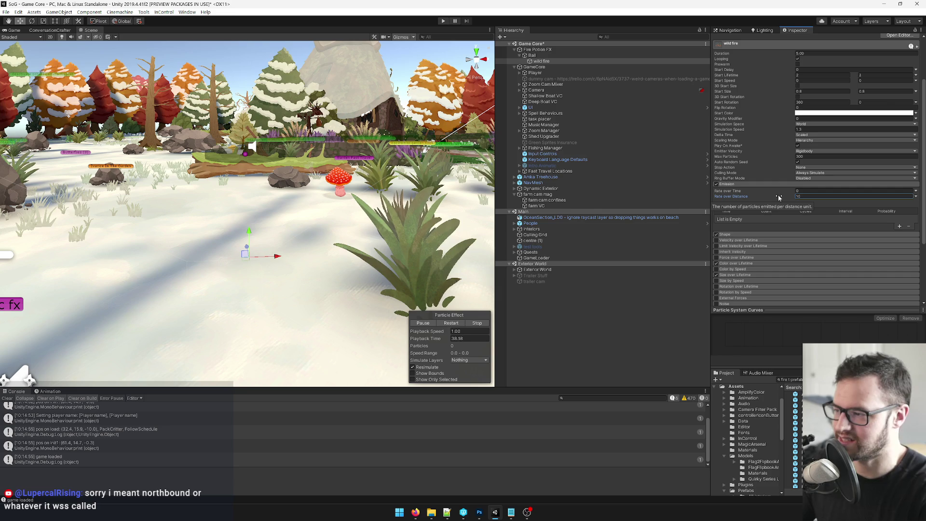
{"action": "mouse_move", "coordinate": [246, 255]}
{"action": "left_mouse_down"}
{"action": "mouse_move", "coordinate": [136, 260]}
{"action": "mouse_move", "coordinate": [58, 248]}
{"action": "mouse_move", "coordinate": [377, 245]}
{"action": "mouse_move", "coordinate": [371, 263]}
{"action": "mouse_move", "coordinate": [165, 247]}
{"action": "mouse_move", "coordinate": [43, 251]}
{"action": "left_mouse_up"}
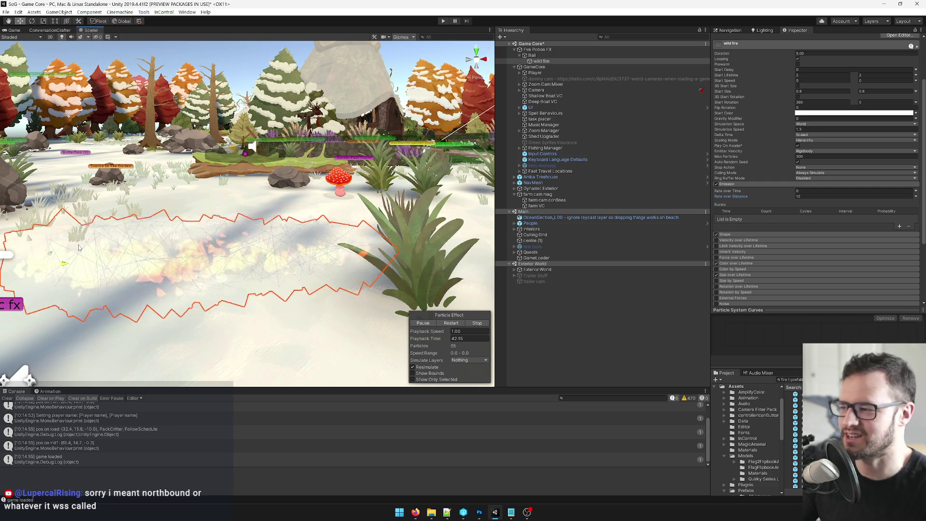
{"action": "key", "text": "ctrl+z"}
{"action": "scroll", "coordinate": [783, 200], "scroll_direction": "down", "scroll_amount": 5}
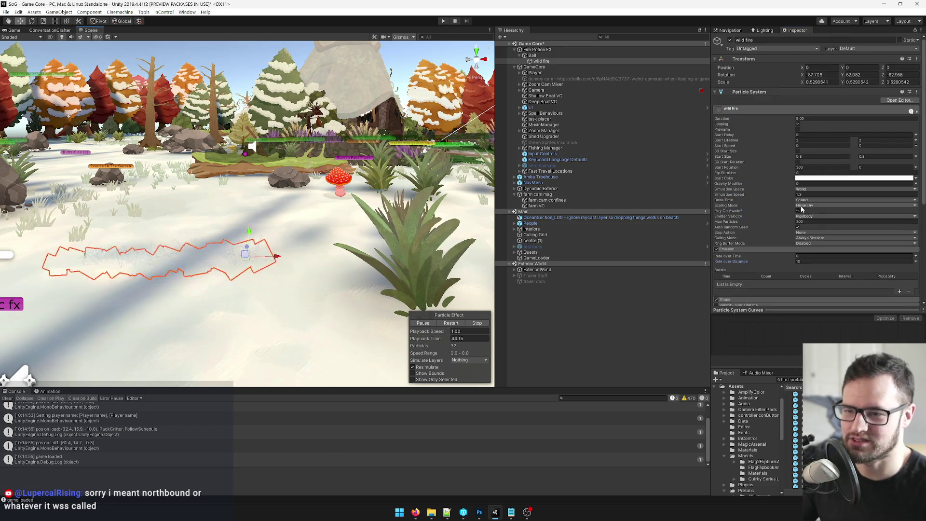
Step: Expand the Renderer module, locate the wild fire material, and open FirePotionFire for inspection
{"action": "left_click", "coordinate": [748, 259]}
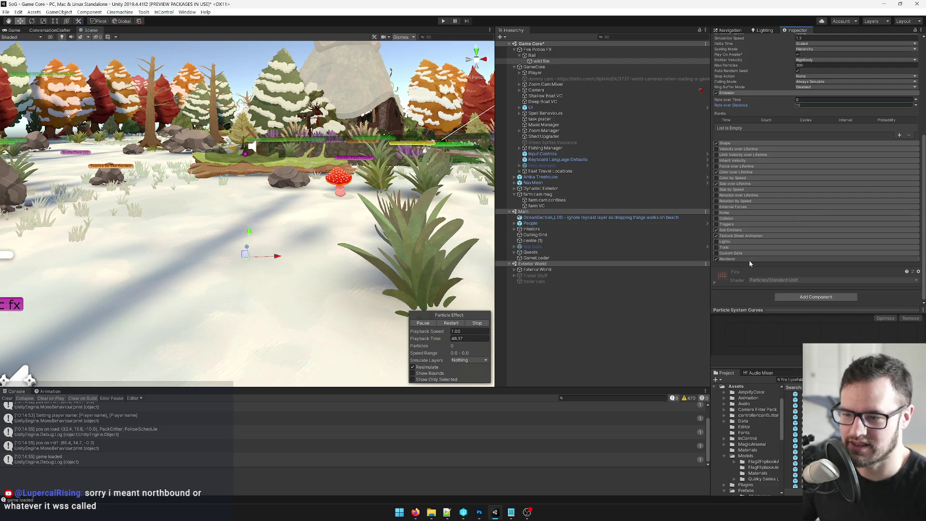
{"action": "scroll", "coordinate": [798, 214], "scroll_direction": "down", "scroll_amount": 8}
{"action": "left_click", "coordinate": [809, 128]}
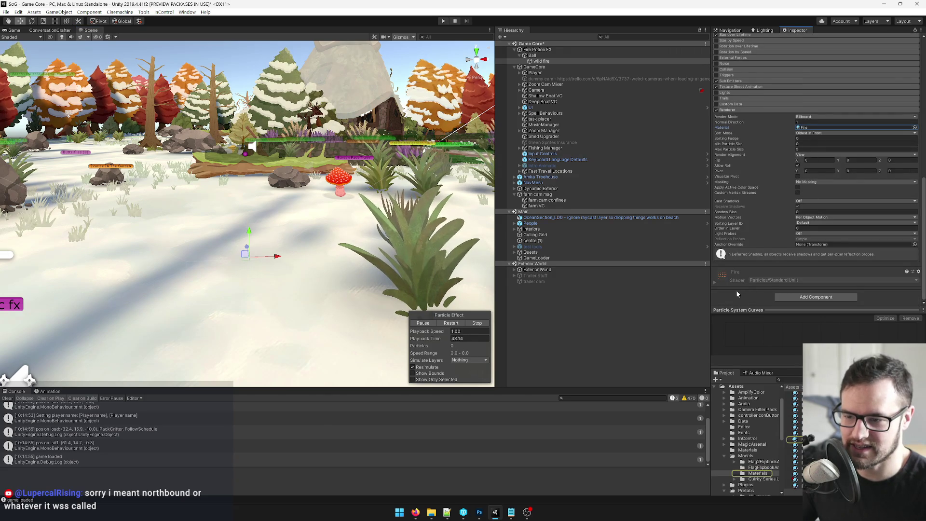
{"action": "scroll", "coordinate": [820, 209], "scroll_direction": "down", "scroll_amount": 5}
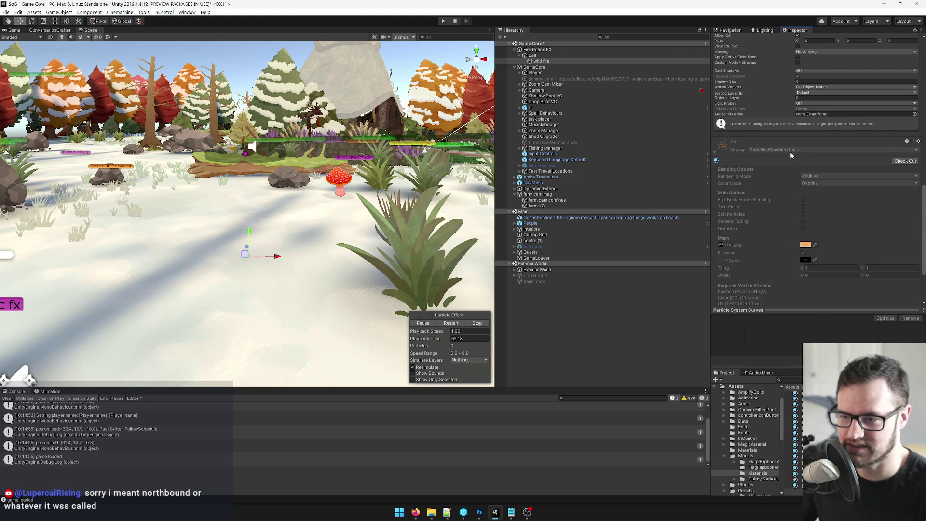
{"action": "scroll", "coordinate": [782, 195], "scroll_direction": "up", "scroll_amount": 10}
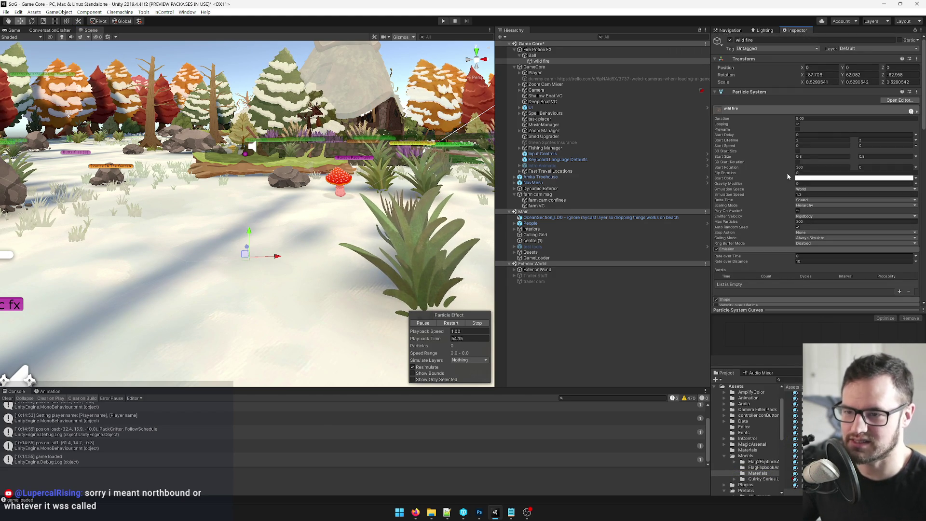
{"action": "scroll", "coordinate": [820, 192], "scroll_direction": "down", "scroll_amount": 10}
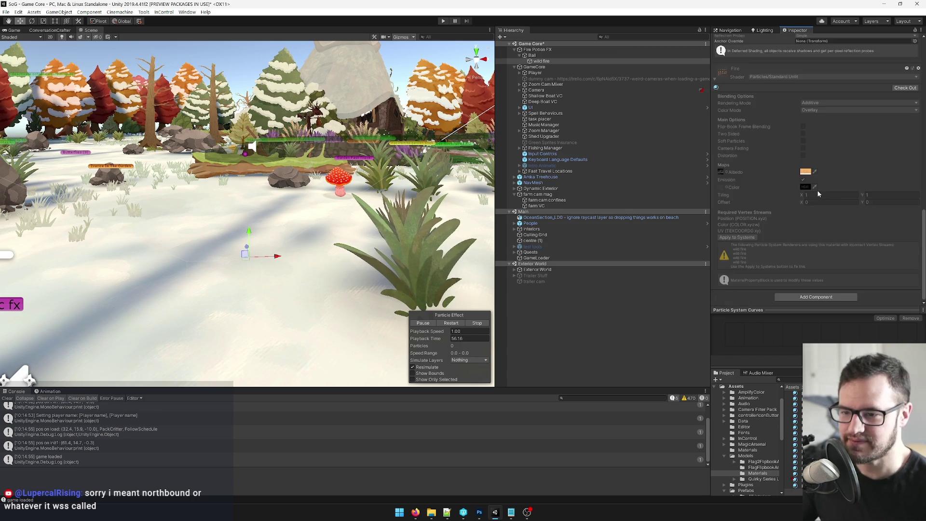
{"action": "double_click", "coordinate": [824, 184]}
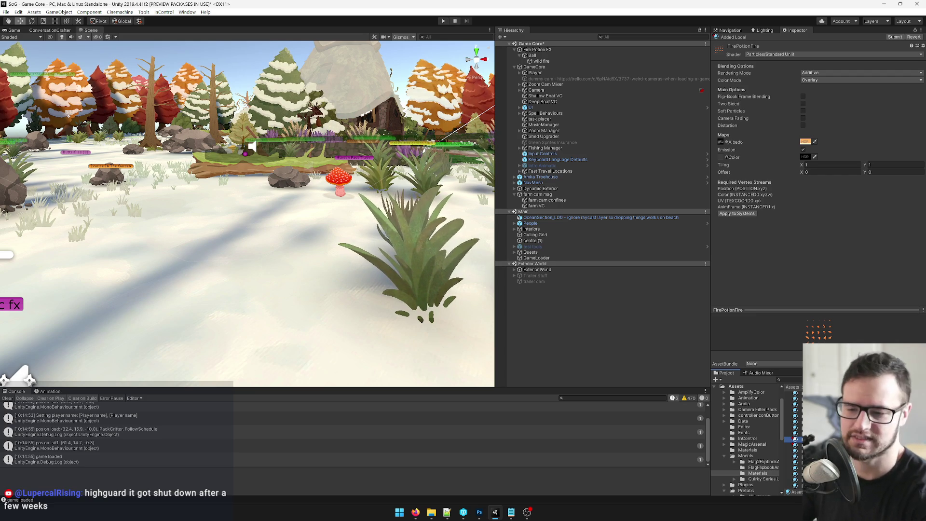
{"action": "left_click", "coordinate": [552, 61]}
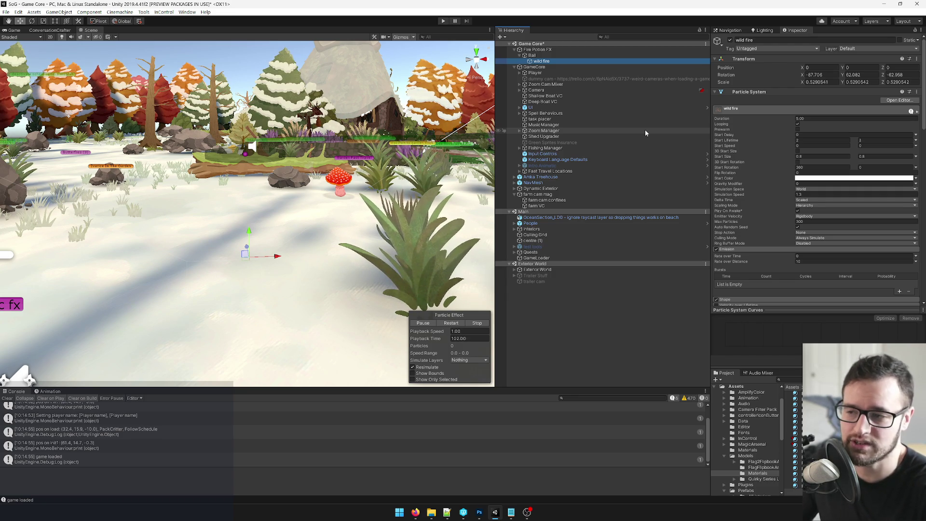
Step: Scroll to wild fire's Renderer Material field and bring up the material picker
{"action": "scroll", "coordinate": [358, 179], "scroll_direction": "down", "scroll_amount": 5}
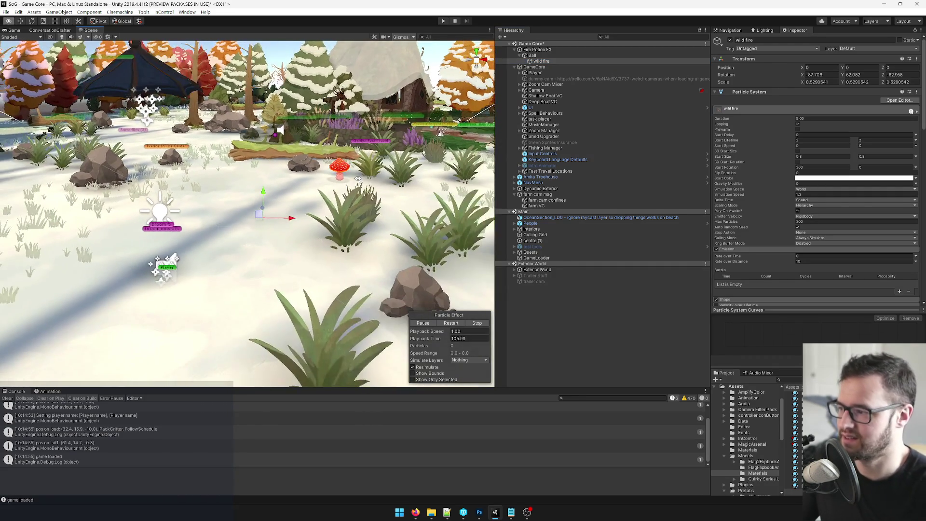
{"action": "scroll", "coordinate": [357, 179], "scroll_direction": "up", "scroll_amount": 4}
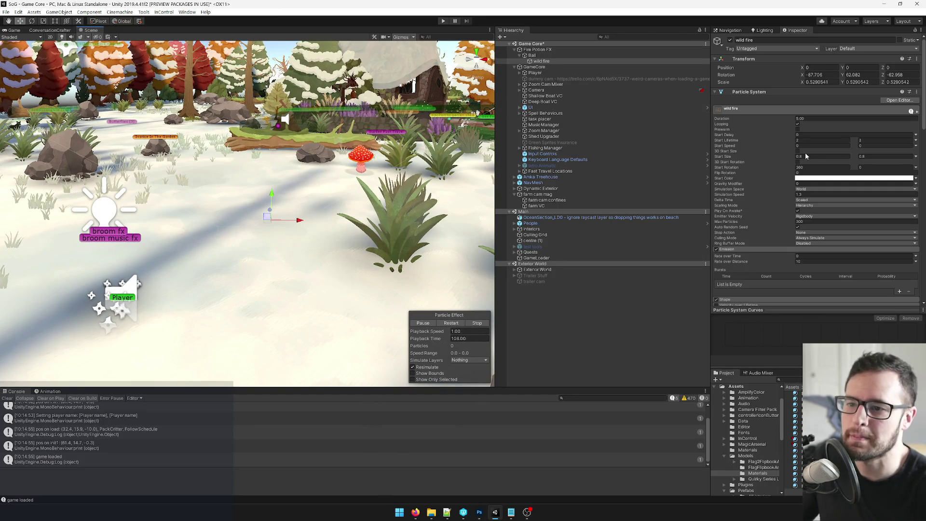
{"action": "scroll", "coordinate": [796, 153], "scroll_direction": "down", "scroll_amount": 8}
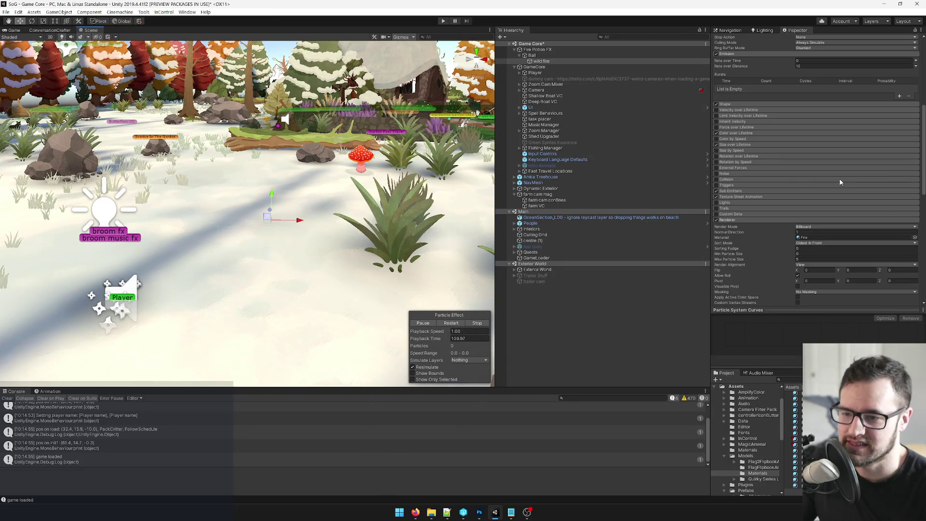
{"action": "scroll", "coordinate": [840, 182], "scroll_direction": "up", "scroll_amount": 5}
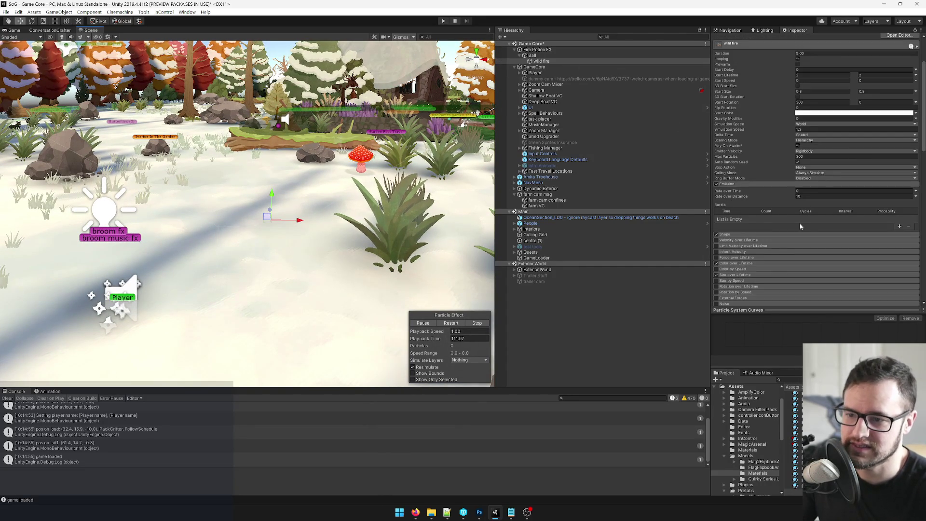
{"action": "scroll", "coordinate": [805, 212], "scroll_direction": "down", "scroll_amount": 8}
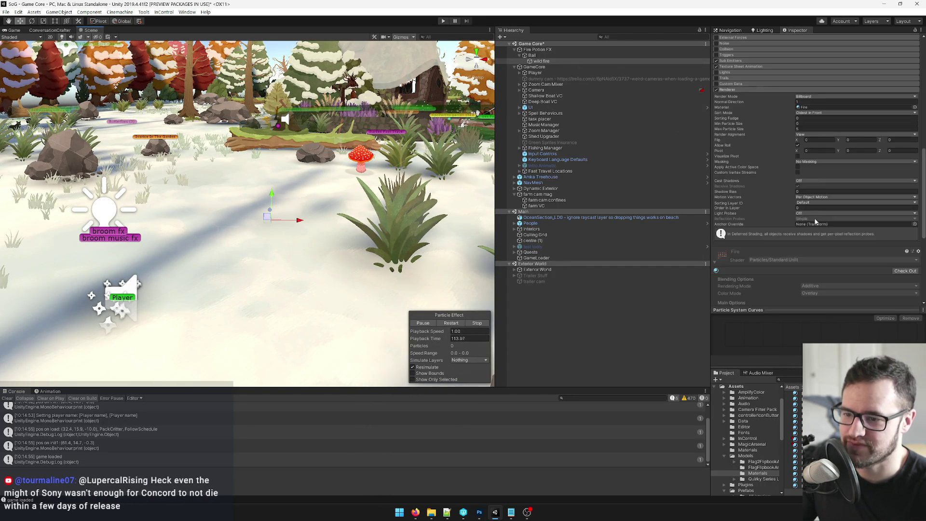
{"action": "left_click", "coordinate": [915, 107]}
Step: Search 'firepot' and assign FirePotionFire as the wild fire trail material
{"action": "type", "text": "firepot"}
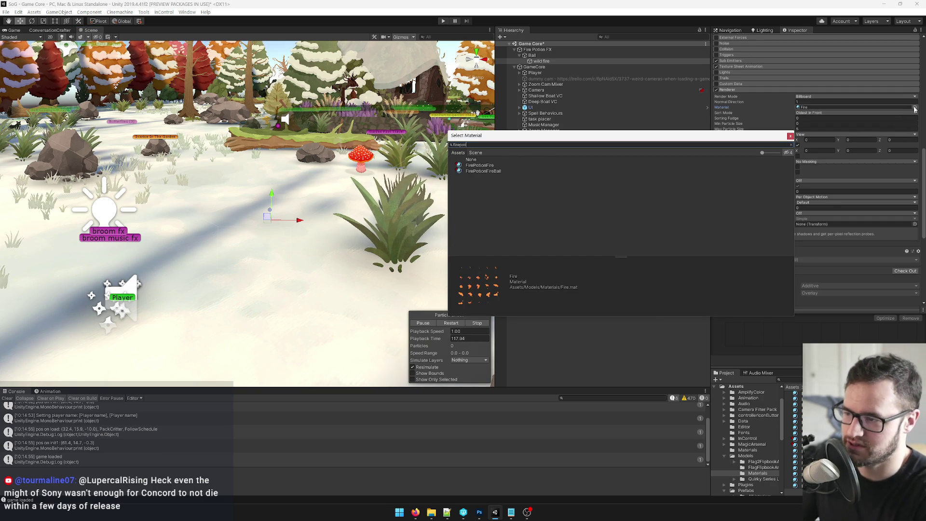
{"action": "left_click", "coordinate": [486, 166]}
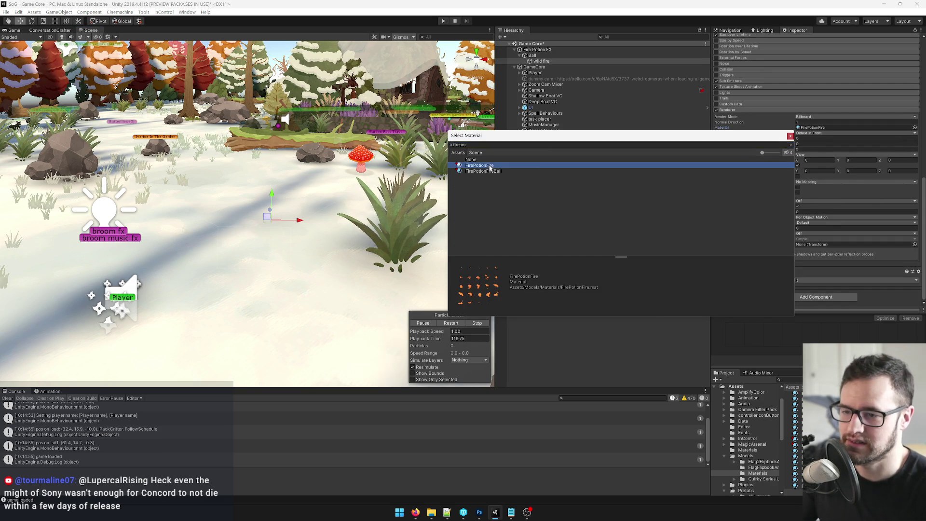
{"action": "double_click", "coordinate": [487, 165]}
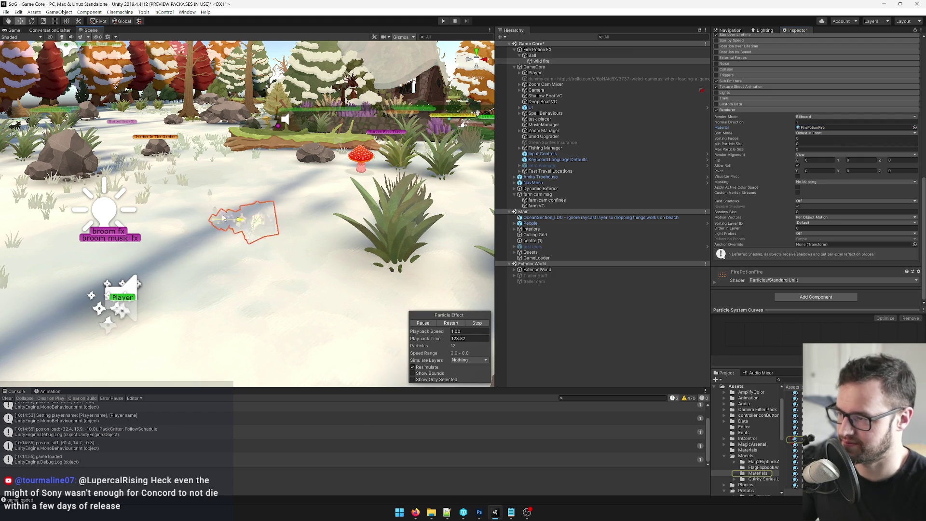
Step: Check Ball, reselect wild fire, and open the FirePotionFire material's settings
{"action": "left_click", "coordinate": [532, 55]}
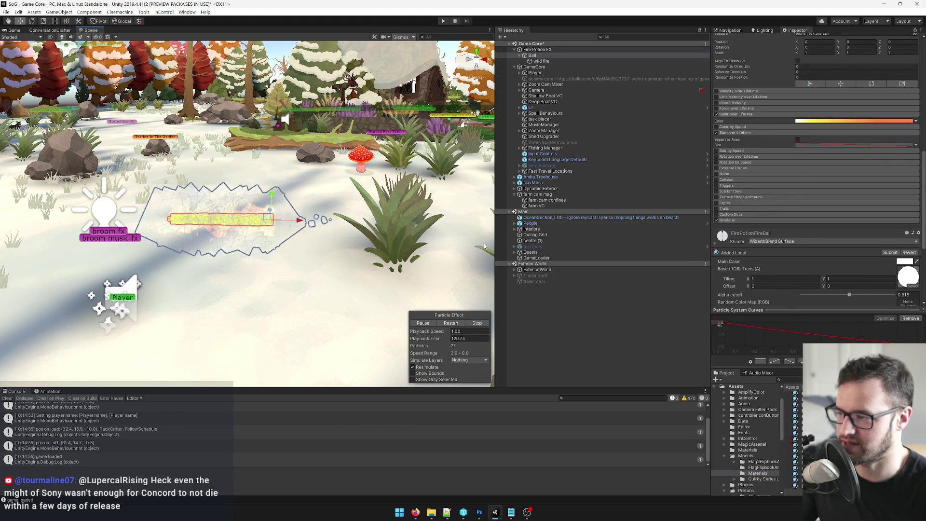
{"action": "scroll", "coordinate": [812, 239], "scroll_direction": "down", "scroll_amount": 5}
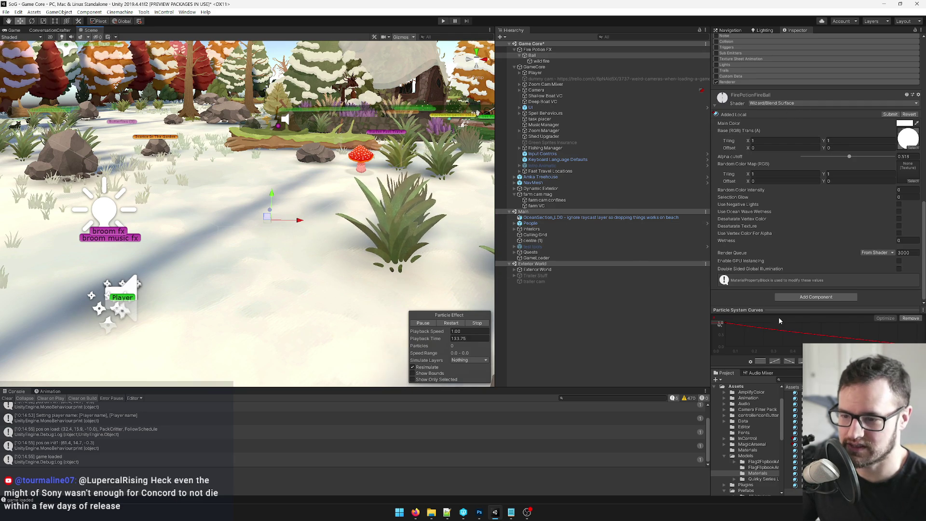
{"action": "left_click", "coordinate": [555, 61]}
{"action": "left_click", "coordinate": [820, 127]}
{"action": "double_click", "coordinate": [820, 127]}
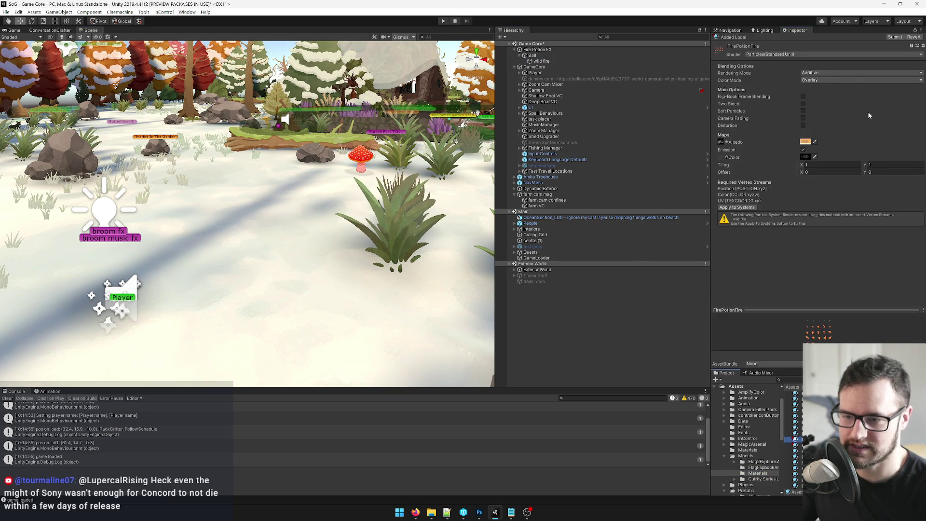
Step: Switch FirePotionFire to the Wizard/Blend Surface shader and set Random Color Intensity to 0
{"action": "left_click", "coordinate": [835, 55]}
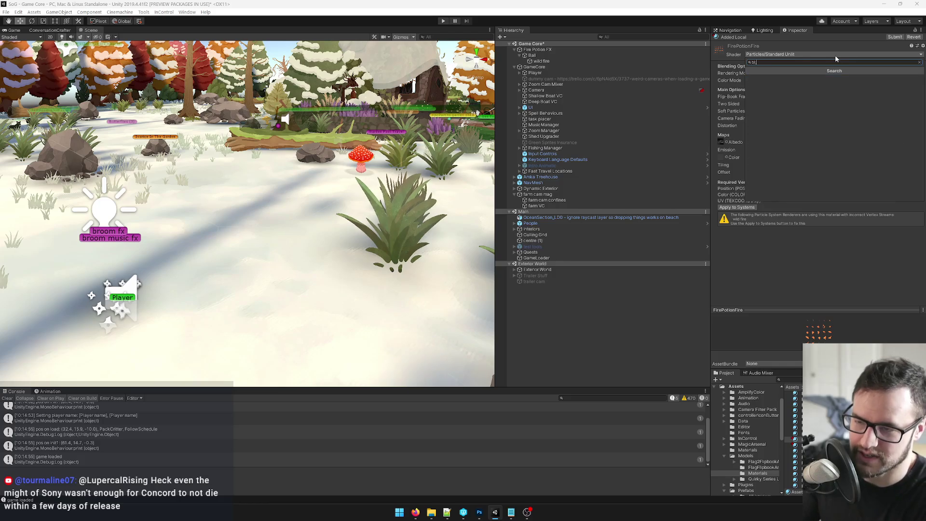
{"action": "type", "text": "blend surf"}
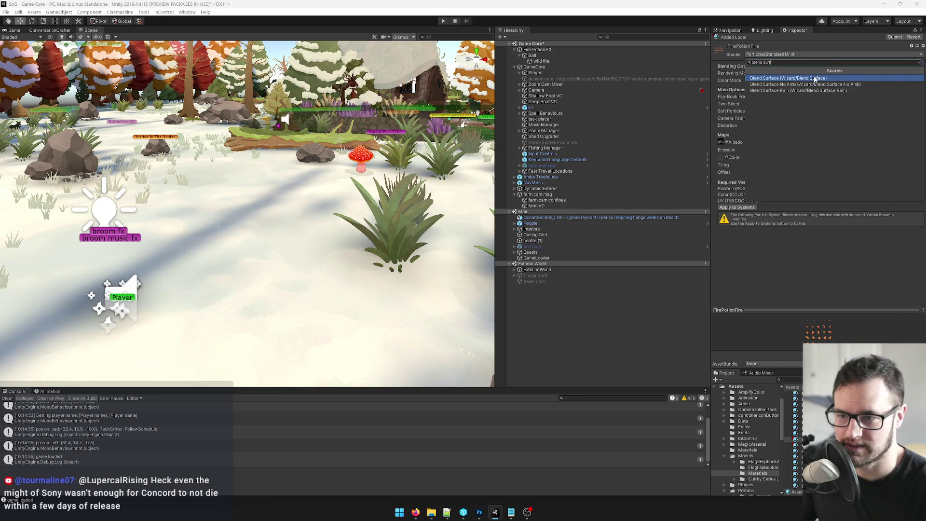
{"action": "left_click", "coordinate": [813, 77]}
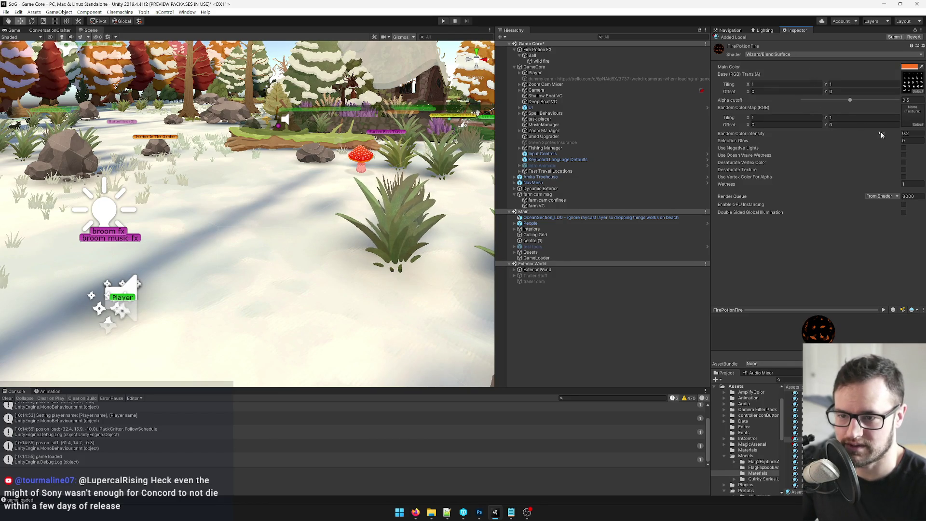
{"action": "type", "text": "0"}
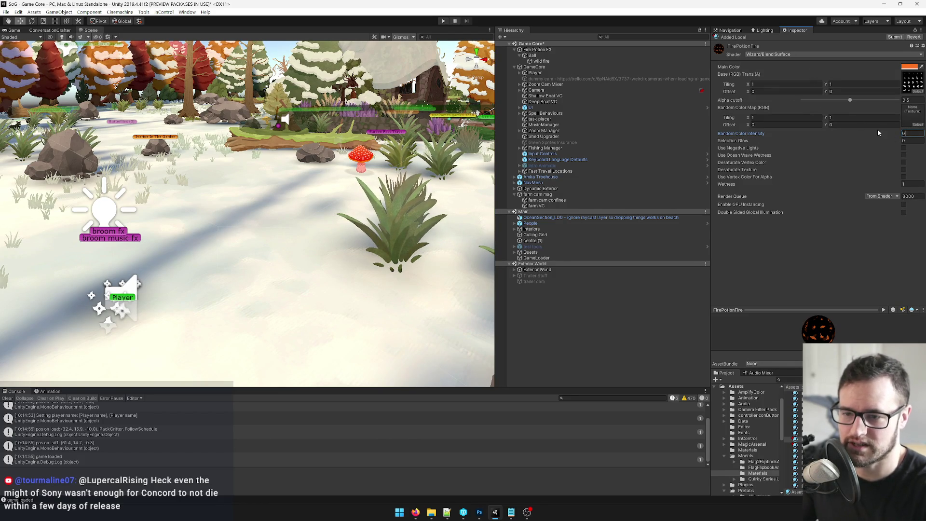
{"action": "left_click", "coordinate": [910, 184]}
{"action": "type", "text": "0"}
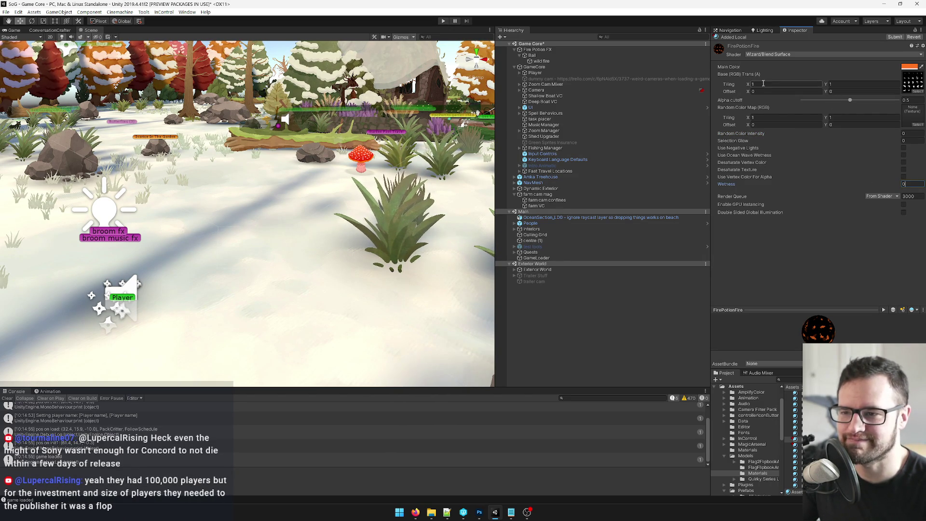
Step: Change the FirePotionFire shader to Wizard/Blend Surface No Amb
{"action": "left_click", "coordinate": [795, 56]}
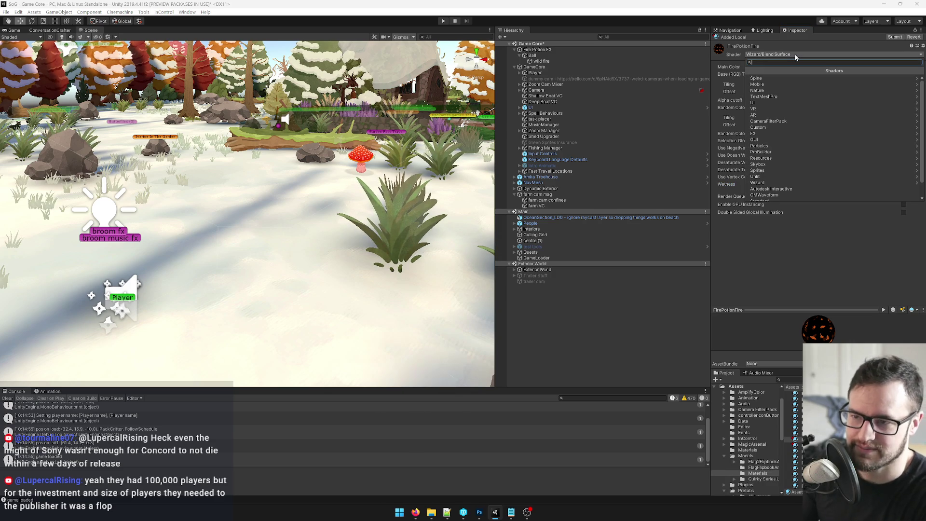
{"action": "type", "text": "blen"}
{"action": "key", "text": "Down"}
{"action": "key", "text": "Down"}
{"action": "key", "text": "Return"}
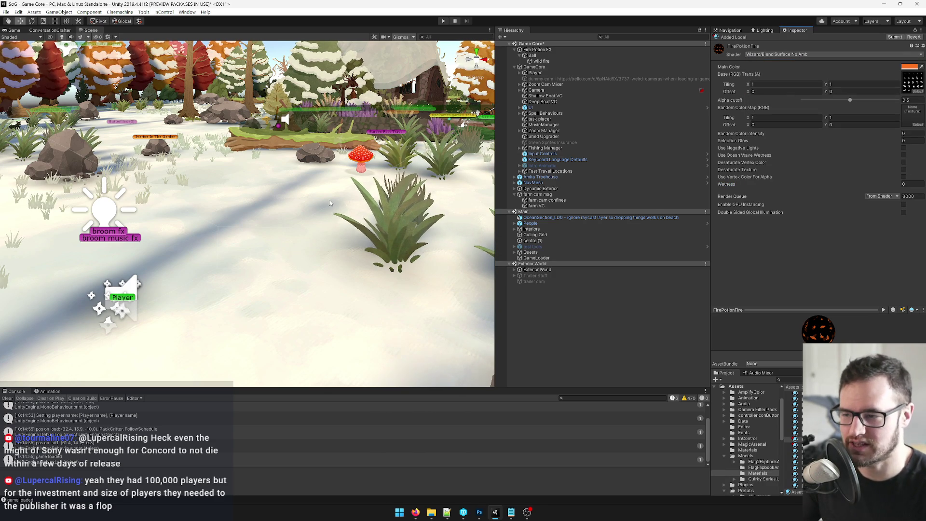
{"action": "left_click", "coordinate": [532, 55]}
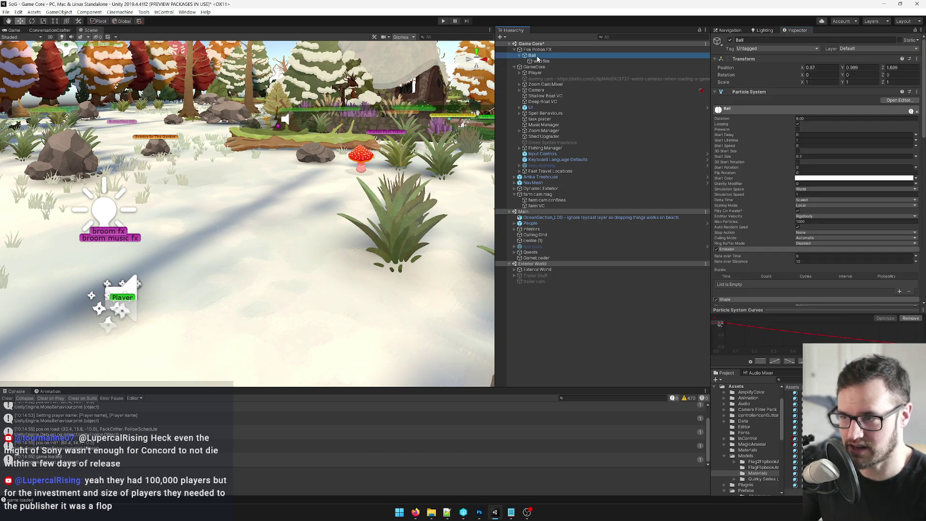
Step: Give the Ball's FirePotionFireBall material the Wizard/Blend Surface No Amb shader too
{"action": "scroll", "coordinate": [844, 226], "scroll_direction": "down", "scroll_amount": 10}
{"action": "left_click", "coordinate": [796, 154]}
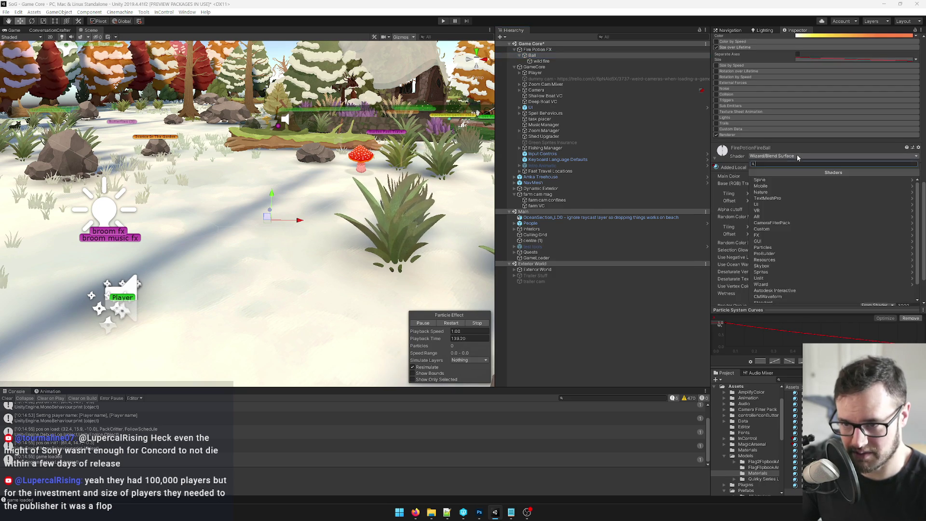
{"action": "type", "text": "blend surface no"}
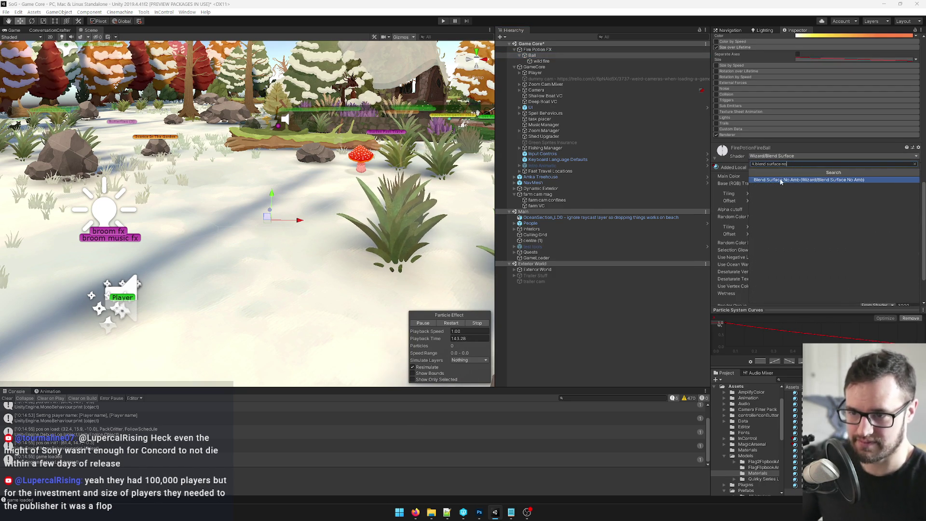
{"action": "key", "text": "Return"}
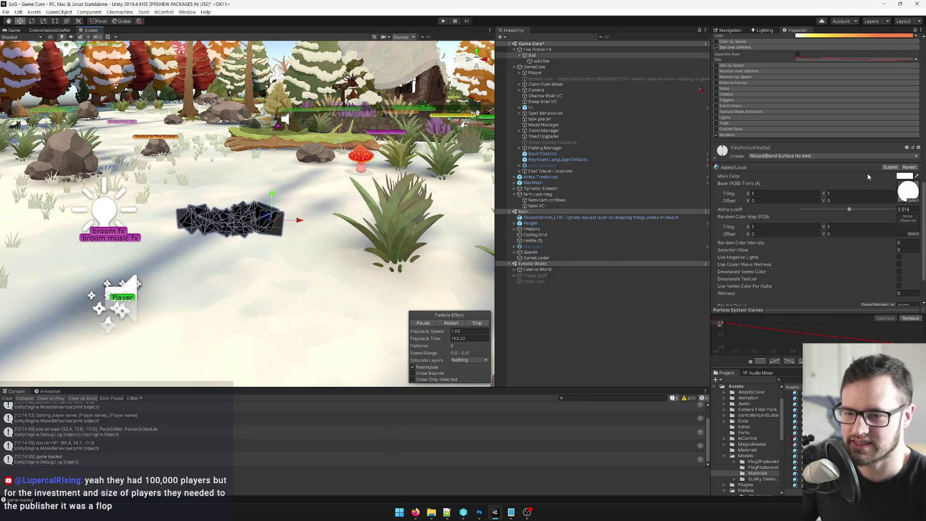
{"action": "left_click", "coordinate": [541, 61]}
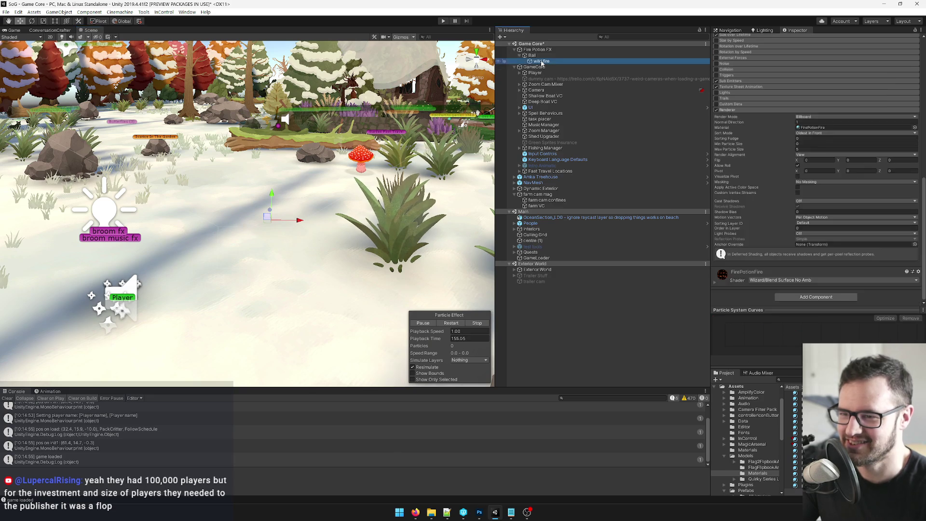
Step: Open wild fire's FirePotionFire material and switch it to the Wizard/Additive Ambient Surf Particle shader
{"action": "left_click", "coordinate": [858, 128]}
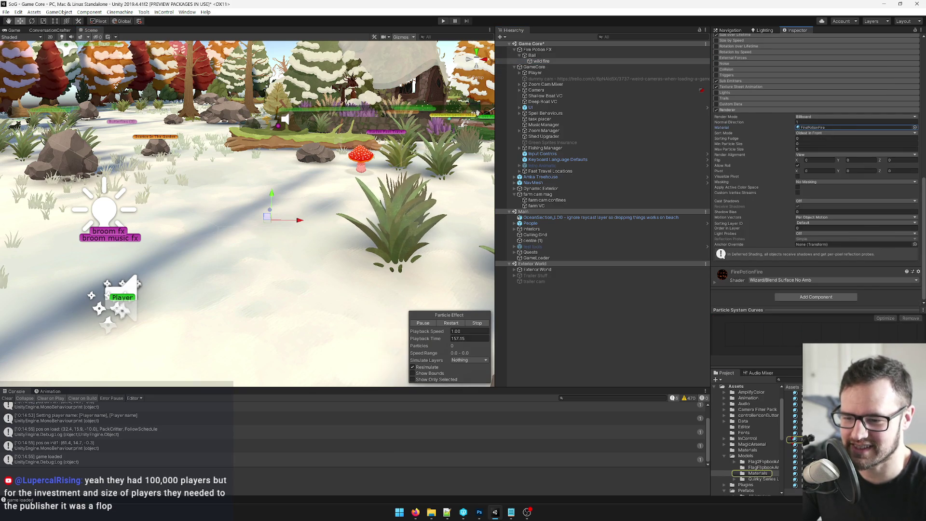
{"action": "left_click", "coordinate": [858, 127]}
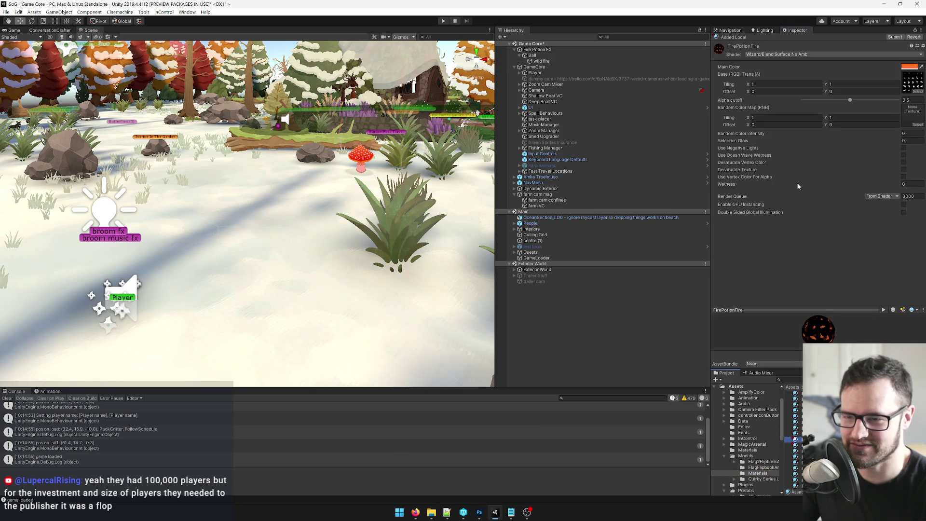
{"action": "left_click", "coordinate": [805, 55]}
{"action": "type", "text": "addit"}
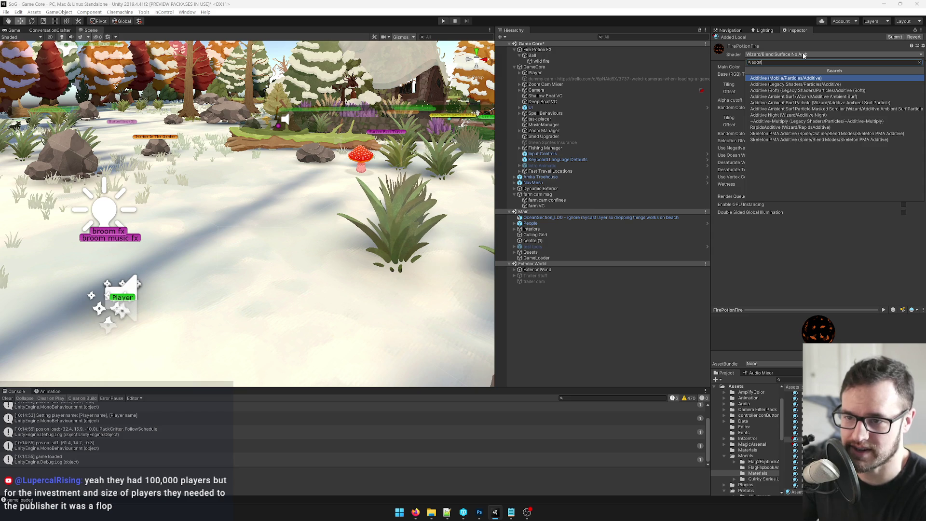
{"action": "key", "text": "Down"}
{"action": "key", "text": "Down"}
{"action": "key", "text": "Down"}
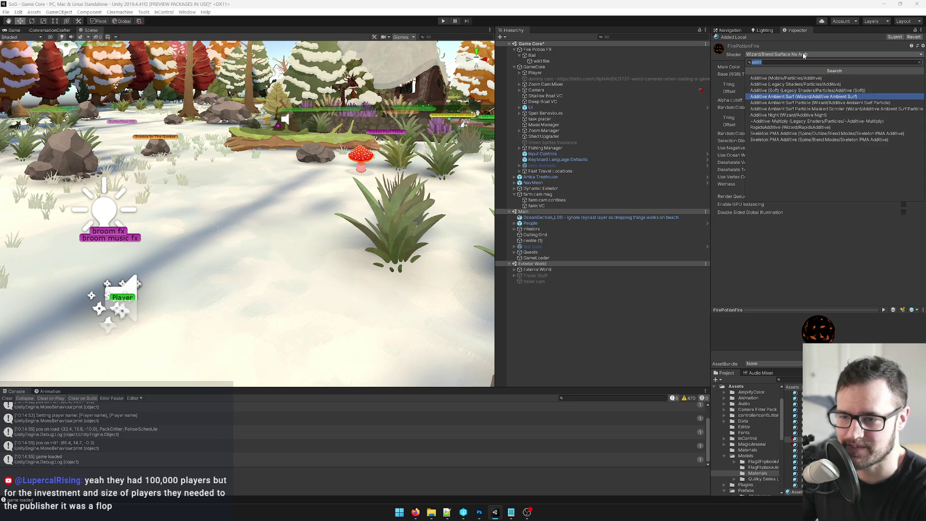
{"action": "key", "text": "Down"}
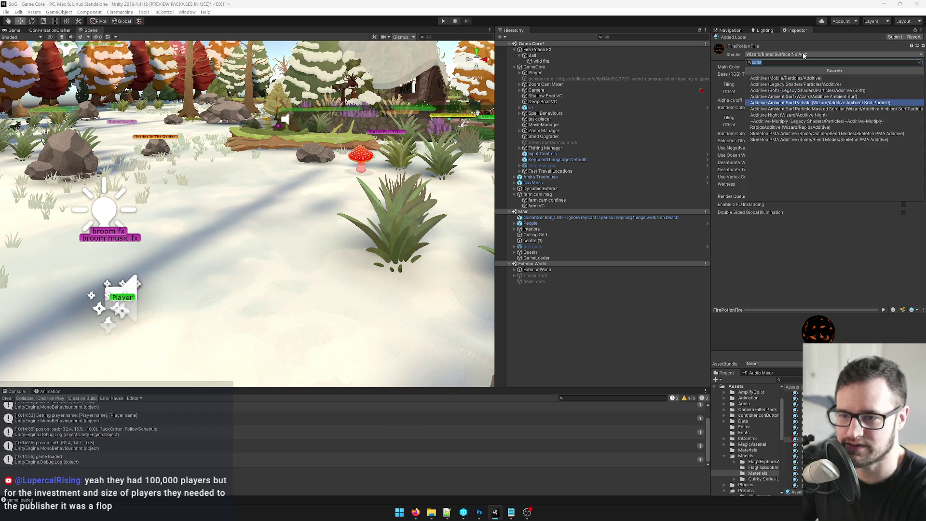
{"action": "key", "text": "Return"}
Step: Set the material's Ambient Factor to 0
{"action": "left_click", "coordinate": [910, 99]}
{"action": "type", "text": "0"}
{"action": "left_click", "coordinate": [903, 107]}
{"action": "left_click", "coordinate": [532, 55]}
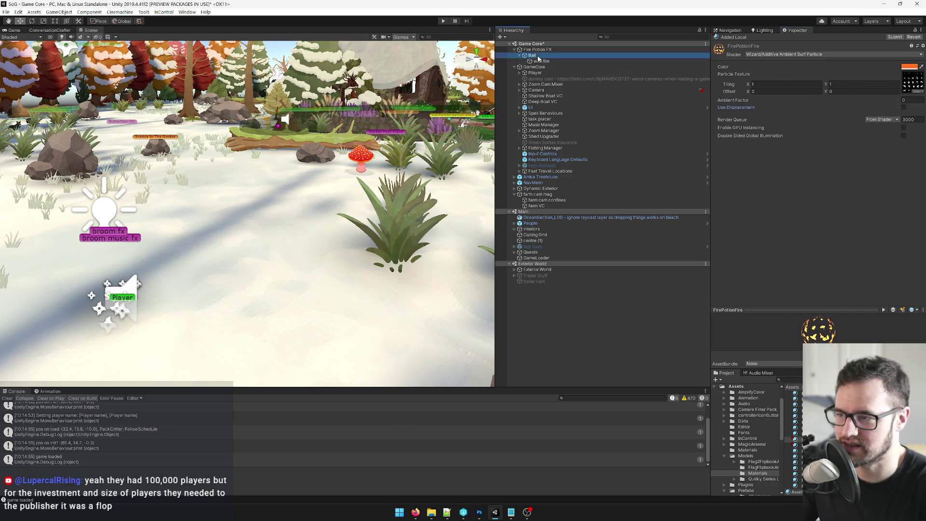
Step: Move the Ball to preview the trail and make wild fire's Start Color orange 9A4723
{"action": "mouse_move", "coordinate": [169, 221]}
{"action": "left_mouse_down"}
{"action": "mouse_move", "coordinate": [313, 217]}
{"action": "mouse_move", "coordinate": [193, 208]}
{"action": "mouse_move", "coordinate": [268, 217]}
{"action": "left_mouse_up"}
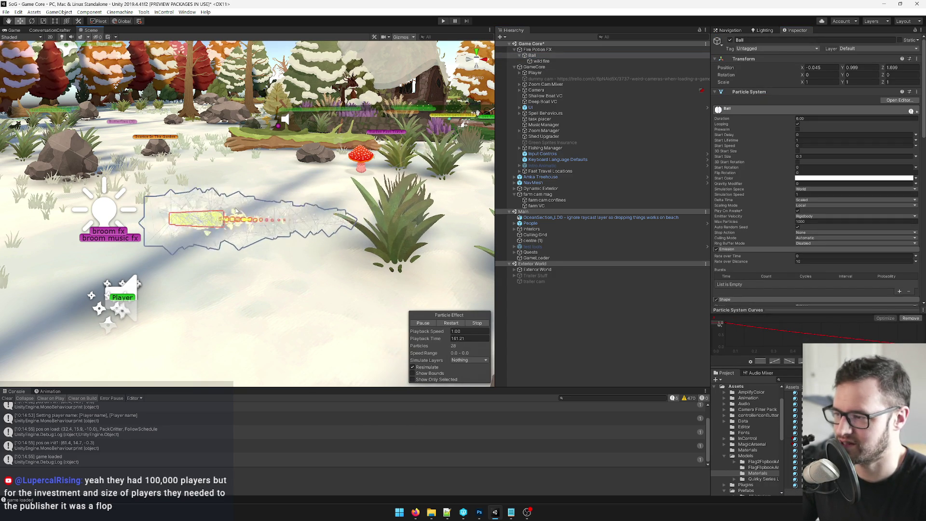
{"action": "left_click", "coordinate": [541, 61]}
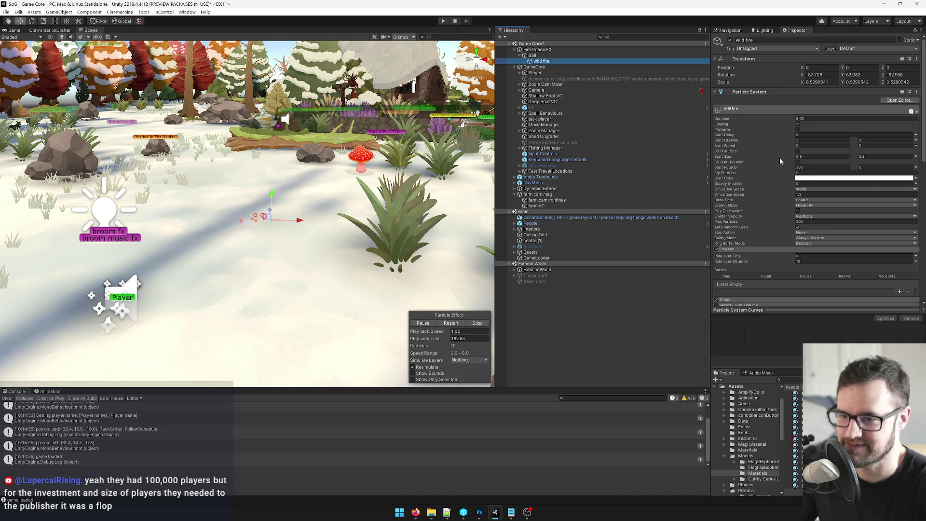
{"action": "left_click", "coordinate": [853, 178]}
{"action": "left_click_drag", "start_coordinate": [546, 119], "coordinate": [531, 126]}
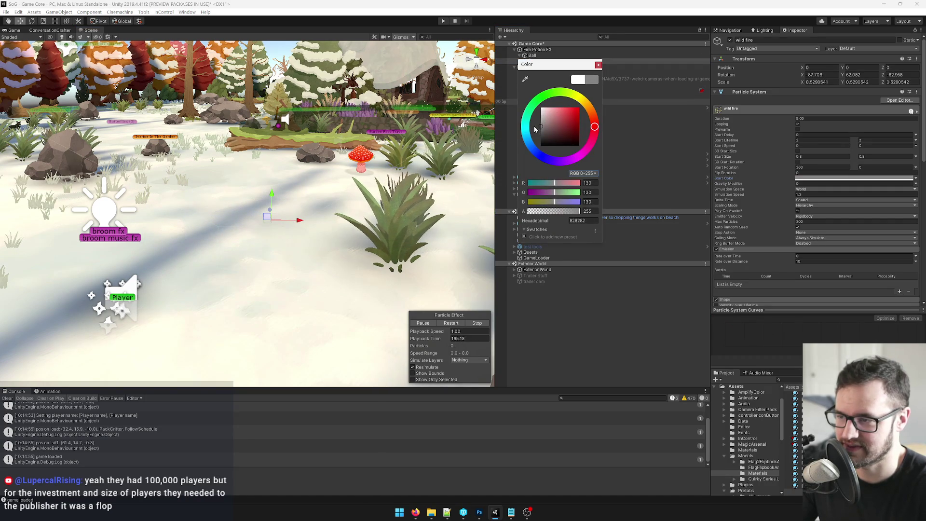
{"action": "left_click_drag", "start_coordinate": [590, 123], "coordinate": [595, 118]}
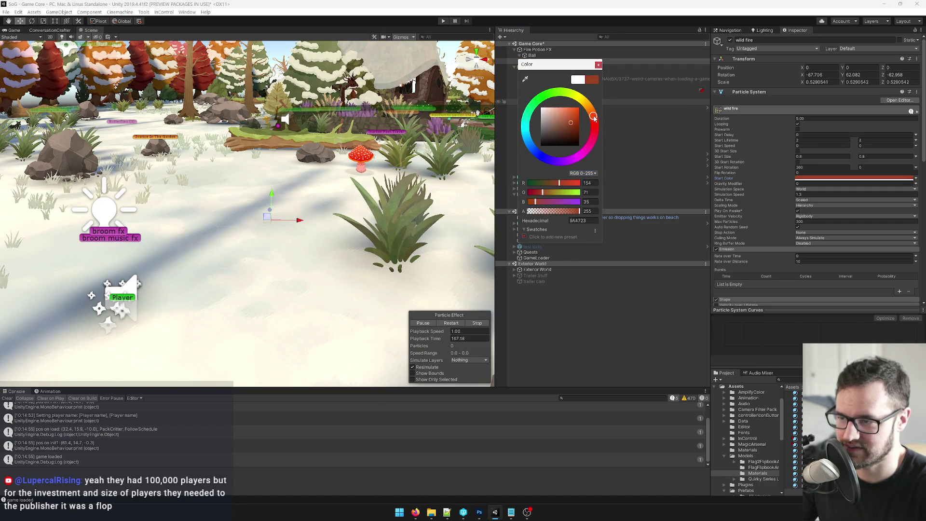
{"action": "left_click", "coordinate": [598, 64]}
Step: Slide the Ball sideways and dock the Game view below the Scene view
{"action": "left_click", "coordinate": [532, 55]}
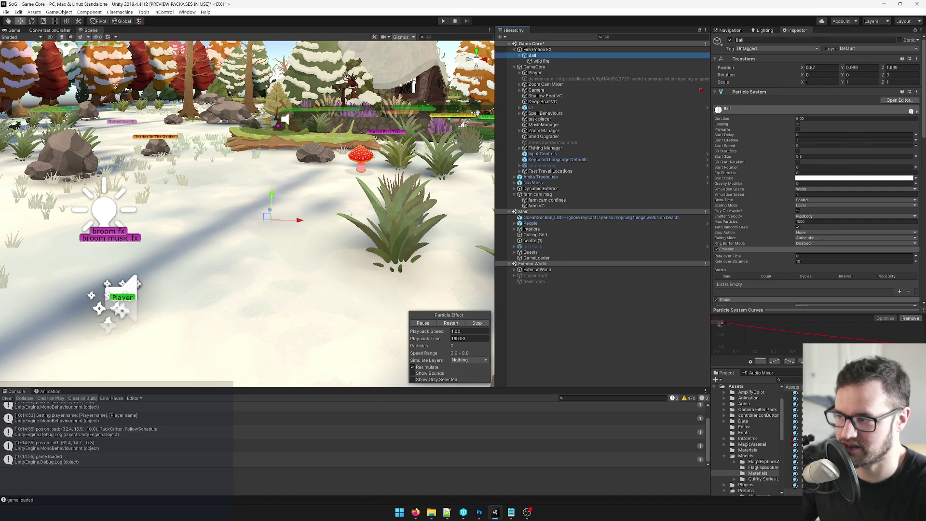
{"action": "mouse_move", "coordinate": [297, 222]}
{"action": "left_mouse_down"}
{"action": "mouse_move", "coordinate": [173, 222]}
{"action": "mouse_move", "coordinate": [377, 222]}
{"action": "mouse_move", "coordinate": [207, 221]}
{"action": "mouse_move", "coordinate": [326, 221]}
{"action": "left_mouse_up"}
{"action": "mouse_move", "coordinate": [14, 30]}
{"action": "left_mouse_down"}
{"action": "mouse_move", "coordinate": [283, 275]}
{"action": "mouse_move", "coordinate": [117, 296]}
{"action": "mouse_move", "coordinate": [154, 293]}
{"action": "left_mouse_up"}
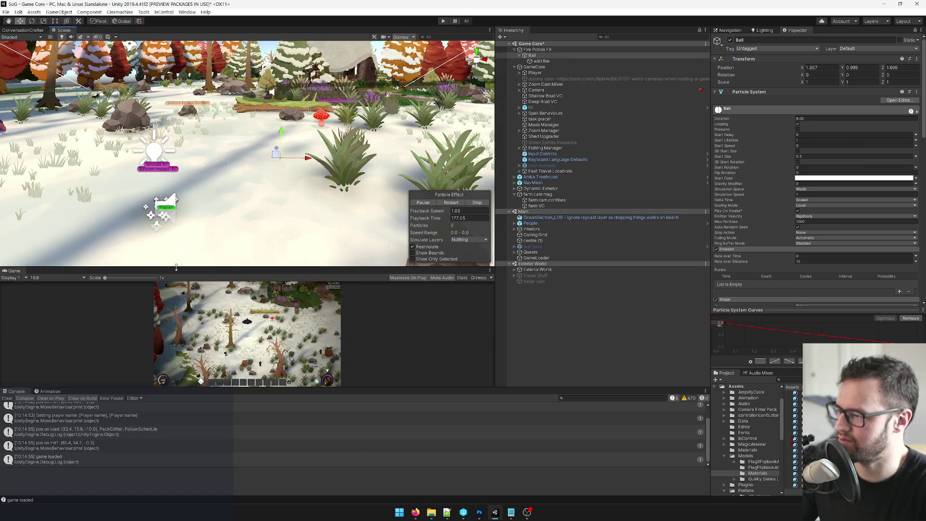
Step: Enlarge the Game view, move the Ball along X to watch the trail, then return to Scene view
{"action": "left_click_drag", "start_coordinate": [289, 200], "coordinate": [303, 110]}
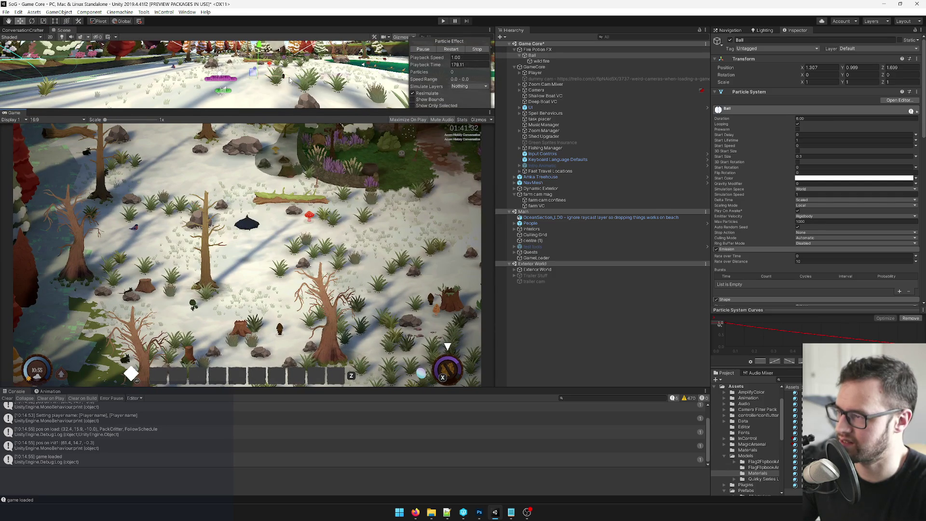
{"action": "left_click_drag", "start_coordinate": [246, 82], "coordinate": [319, 85]}
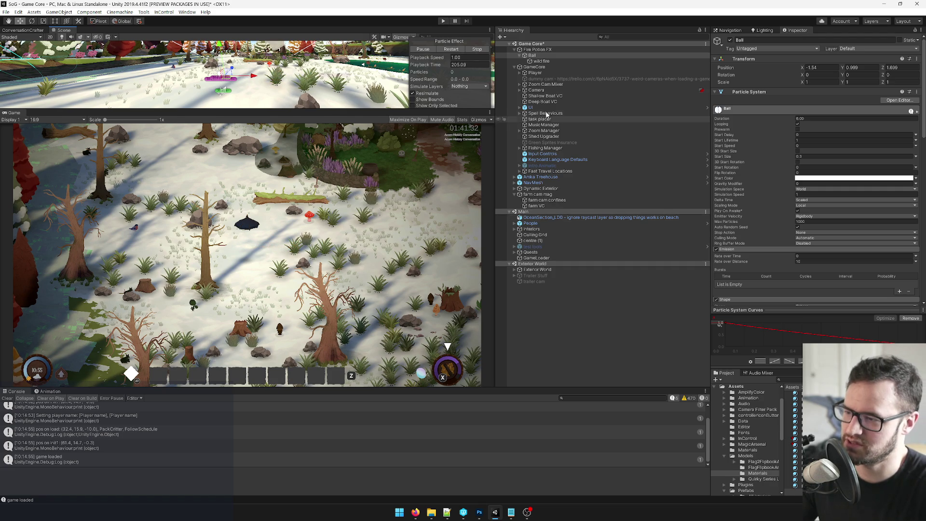
{"action": "left_click", "coordinate": [541, 60]}
{"action": "left_click_drag", "start_coordinate": [246, 76], "coordinate": [221, 78]}
{"action": "mouse_move", "coordinate": [41, 100]}
{"action": "left_mouse_down"}
{"action": "mouse_move", "coordinate": [91, 30]}
{"action": "mouse_move", "coordinate": [48, 32]}
{"action": "mouse_move", "coordinate": [97, 30]}
{"action": "mouse_move", "coordinate": [69, 32]}
{"action": "left_mouse_up"}
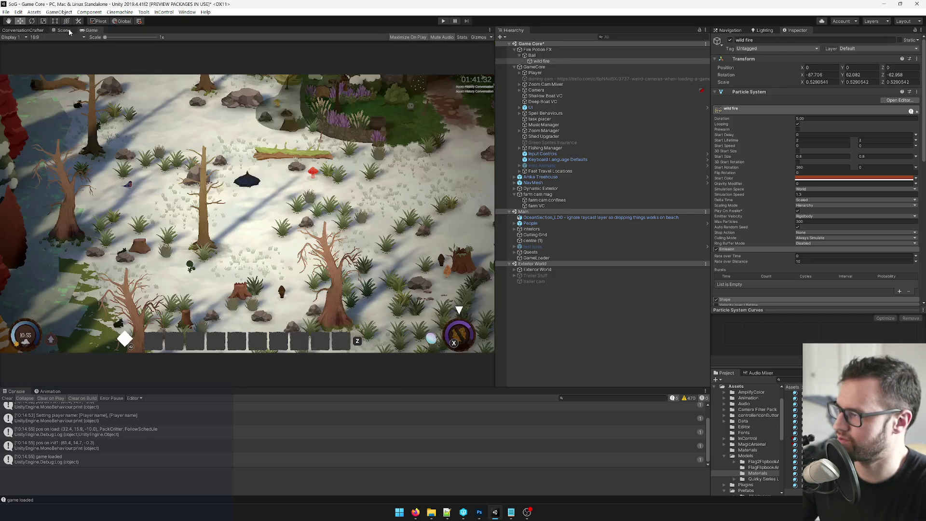
{"action": "left_click", "coordinate": [69, 32]}
{"action": "mouse_move", "coordinate": [289, 164]}
{"action": "left_mouse_down"}
{"action": "mouse_move", "coordinate": [298, 171]}
{"action": "mouse_move", "coordinate": [262, 138]}
{"action": "left_mouse_up"}
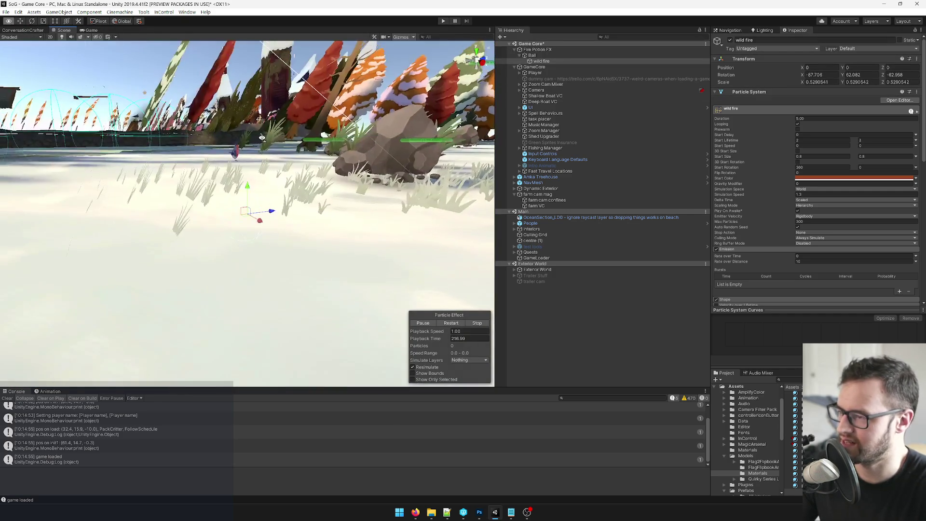
{"action": "left_click", "coordinate": [536, 56]}
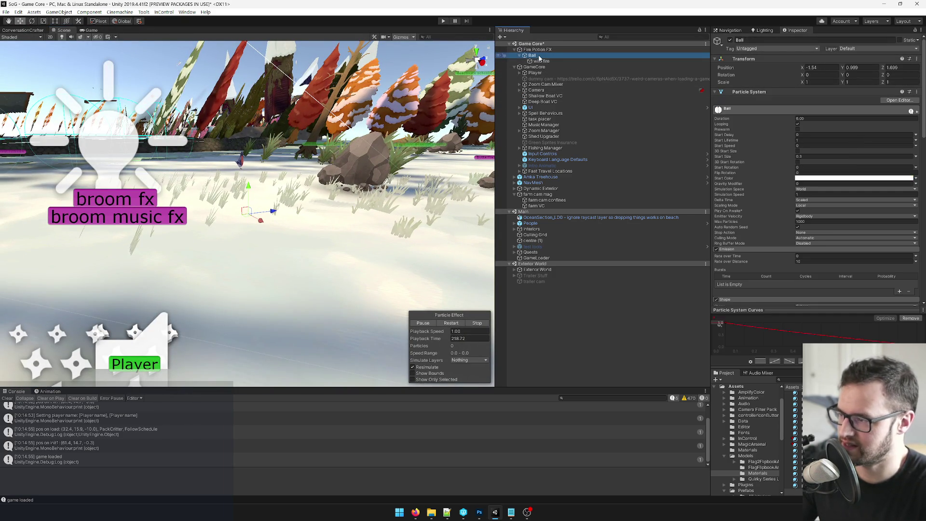
Step: Select wild fire and open its FirePotionFire material from the Renderer's Material field
{"action": "left_click", "coordinate": [541, 62]}
{"action": "left_click_drag", "start_coordinate": [350, 244], "coordinate": [197, 182]}
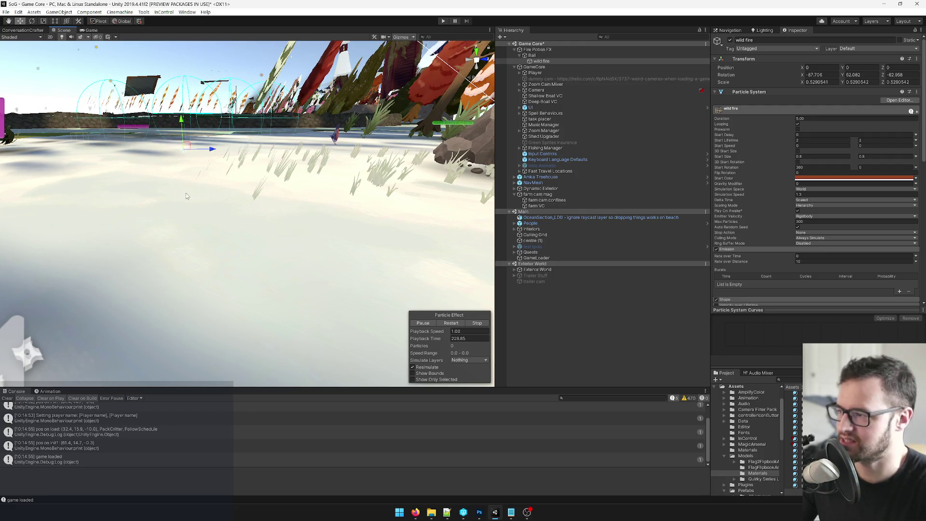
{"action": "left_click", "coordinate": [799, 179]}
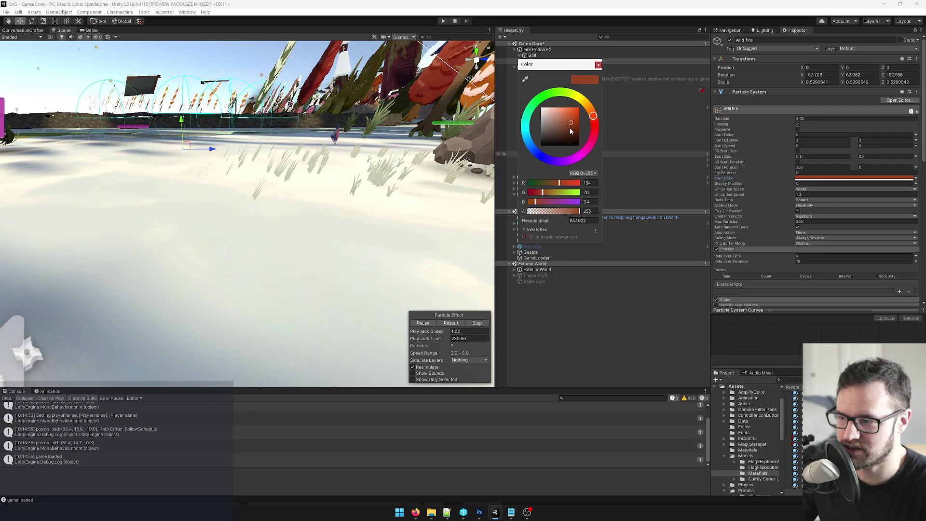
{"action": "left_click", "coordinate": [598, 65]}
{"action": "scroll", "coordinate": [795, 207], "scroll_direction": "down", "scroll_amount": 10}
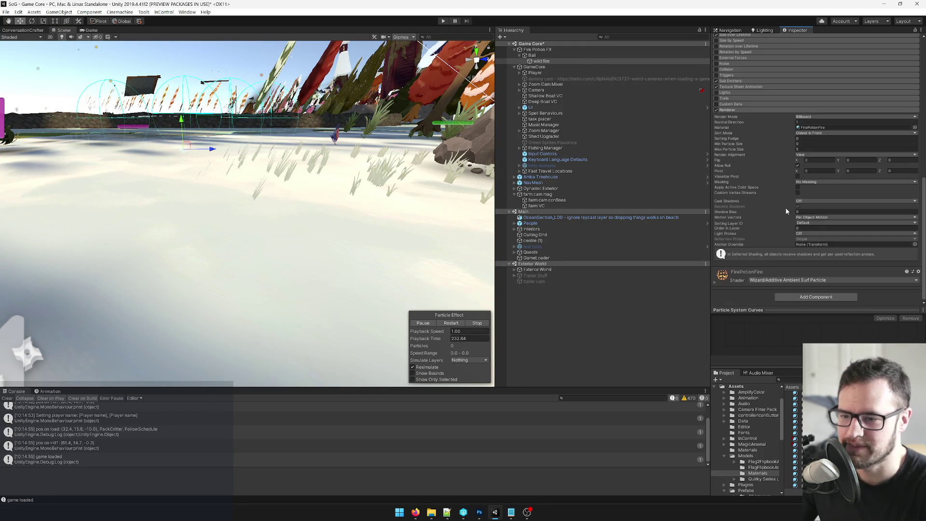
{"action": "left_click", "coordinate": [814, 129]}
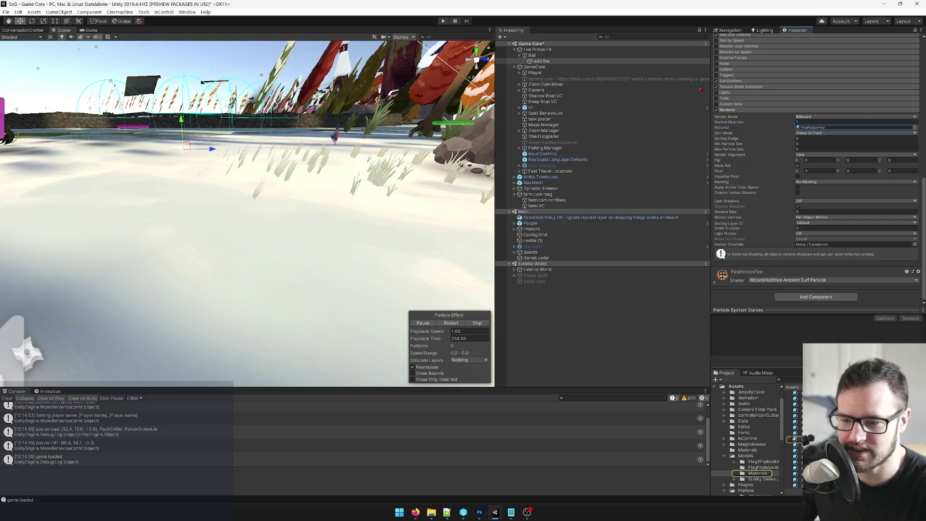
{"action": "double_click", "coordinate": [813, 129]}
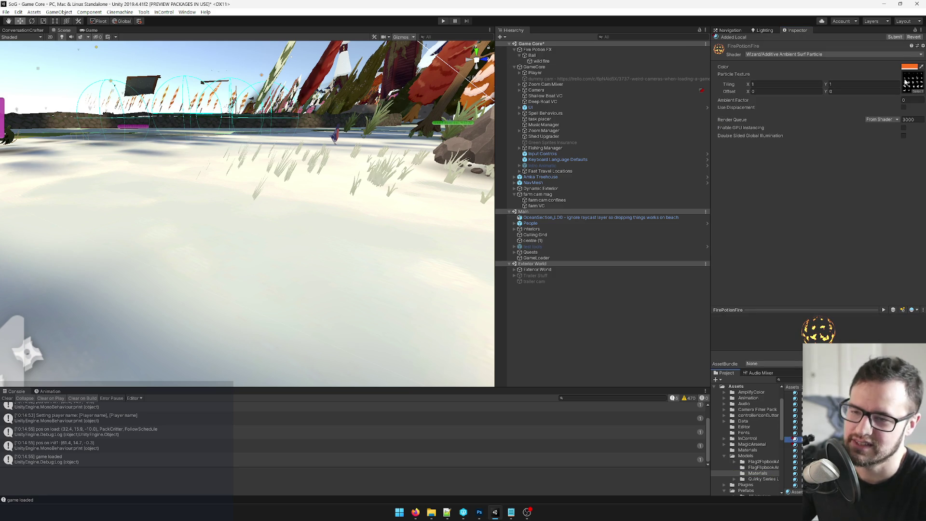
Step: Switch FirePotionFire's shader back to Wizard/Blend Surface No Amb
{"action": "left_click", "coordinate": [820, 55]}
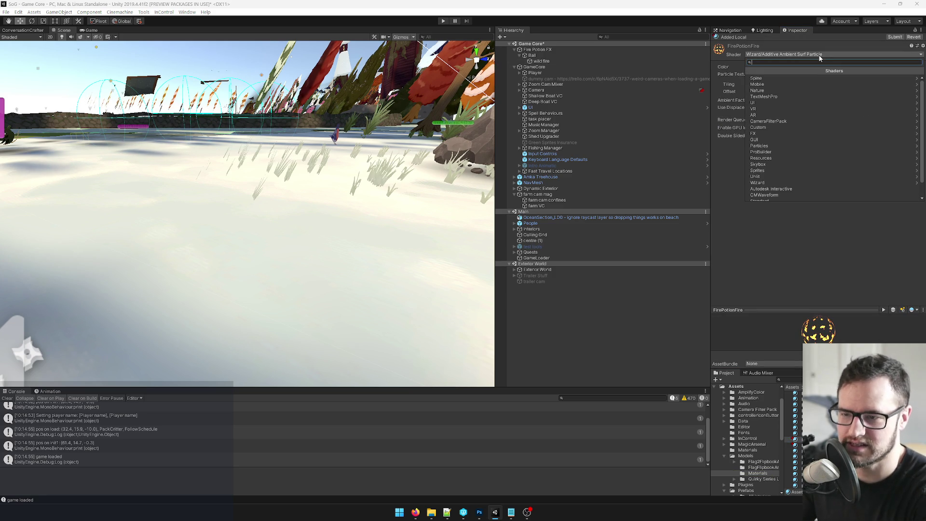
{"action": "type", "text": "blend sur"}
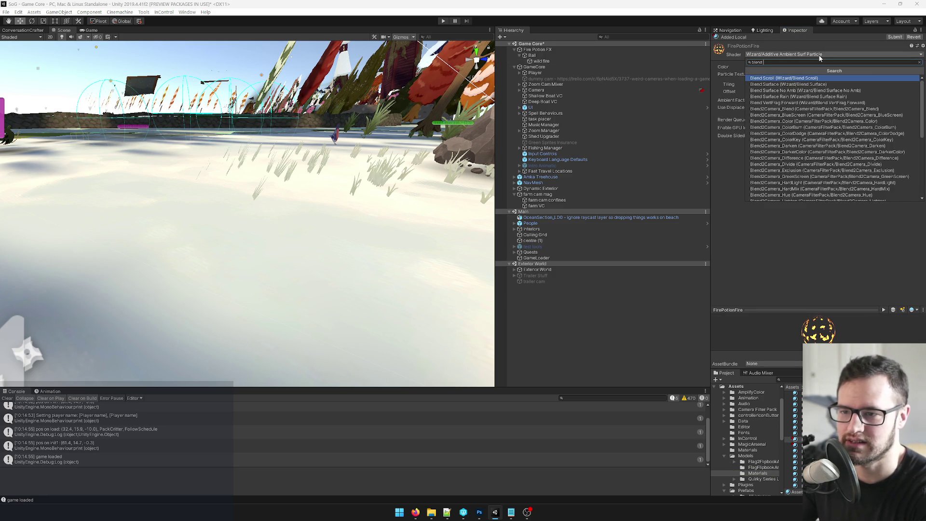
{"action": "left_click", "coordinate": [809, 84]}
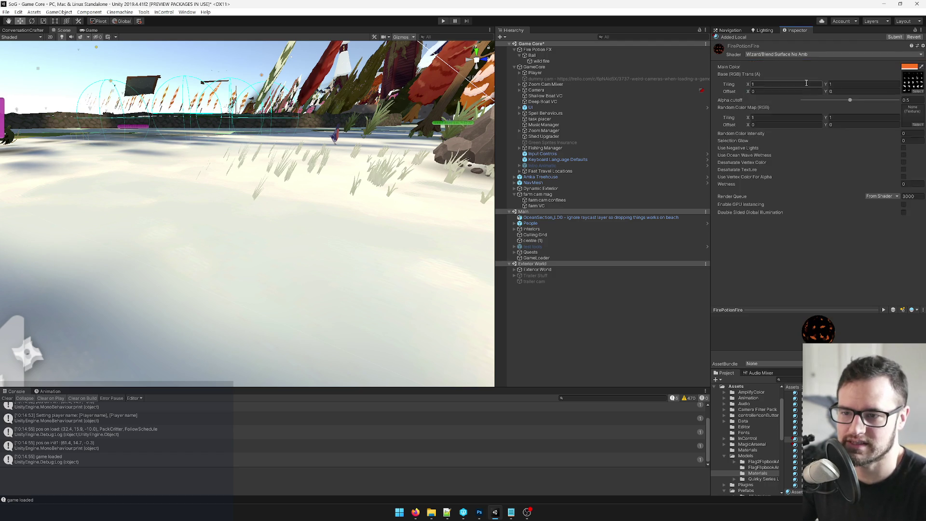
Step: Ping the material's assigned fire texture in the Project window
{"action": "left_click", "coordinate": [915, 92]}
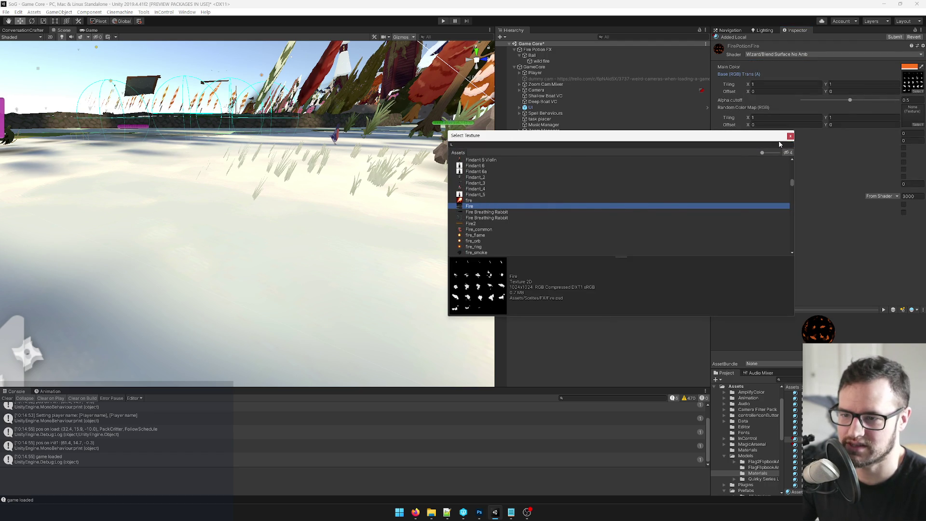
{"action": "left_click", "coordinate": [914, 79]}
{"action": "left_click", "coordinate": [916, 79]}
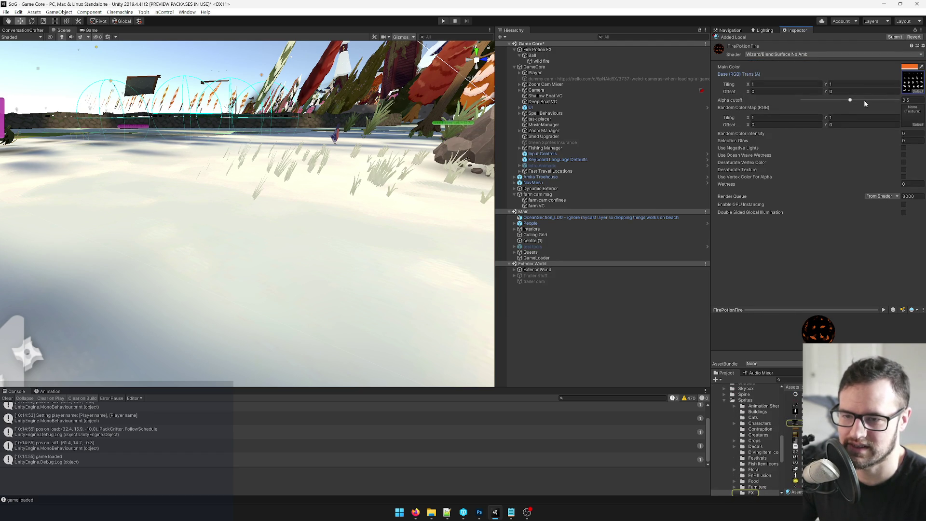
Step: Enable Alpha Is Transparency and Remove Matte (PSD) on FireWAlpha, apply, and switch to Photoshop
{"action": "left_click", "coordinate": [906, 76]}
{"action": "left_click", "coordinate": [795, 422]}
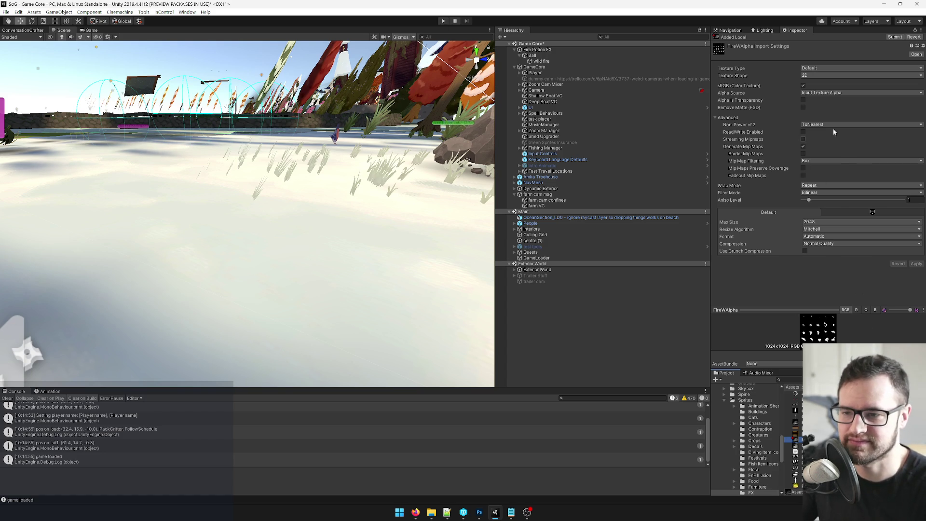
{"action": "left_click", "coordinate": [803, 101]}
{"action": "left_click", "coordinate": [803, 107]}
{"action": "left_click", "coordinate": [916, 285]}
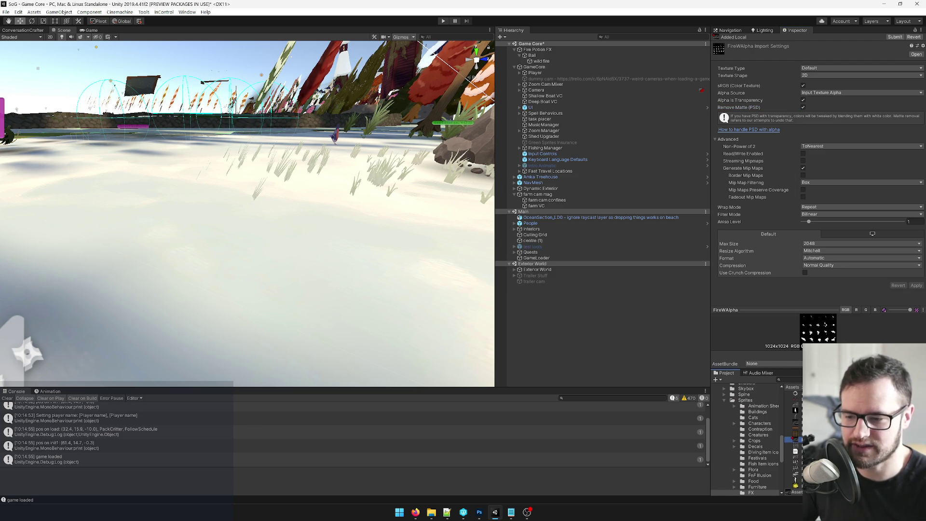
{"action": "key", "text": "alt+Tab"}
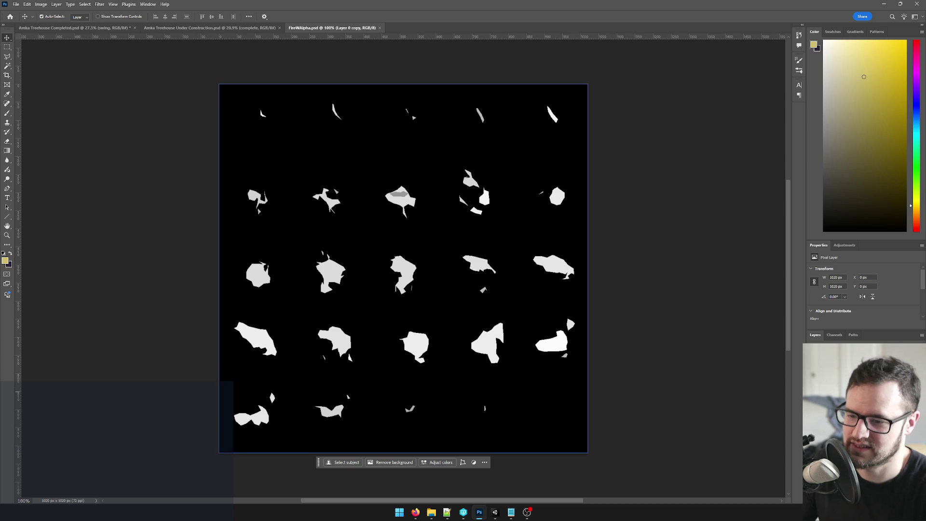
{"action": "key", "text": "ctrl+comma"}
{"action": "key", "text": "ctrl+comma"}
{"action": "key", "text": "ctrl+comma"}
{"action": "key", "text": "ctrl+comma"}
{"action": "key", "text": "ctrl+comma"}
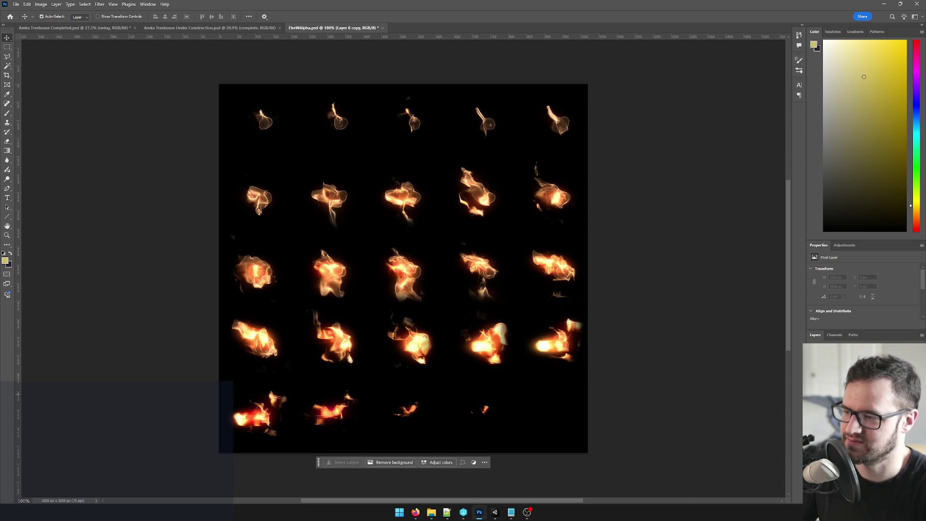
{"action": "scroll", "coordinate": [347, 234], "scroll_direction": "up", "scroll_amount": 5}
{"action": "scroll", "coordinate": [349, 239], "scroll_direction": "down", "scroll_amount": 6}
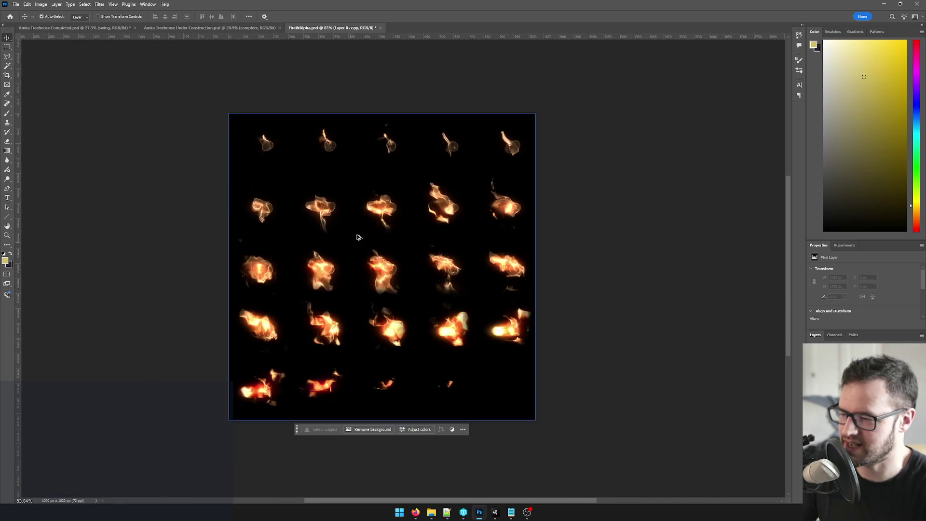
{"action": "scroll", "coordinate": [357, 241], "scroll_direction": "up", "scroll_amount": 5}
{"action": "scroll", "coordinate": [359, 250], "scroll_direction": "down", "scroll_amount": 7}
{"action": "scroll", "coordinate": [355, 252], "scroll_direction": "up", "scroll_amount": 4}
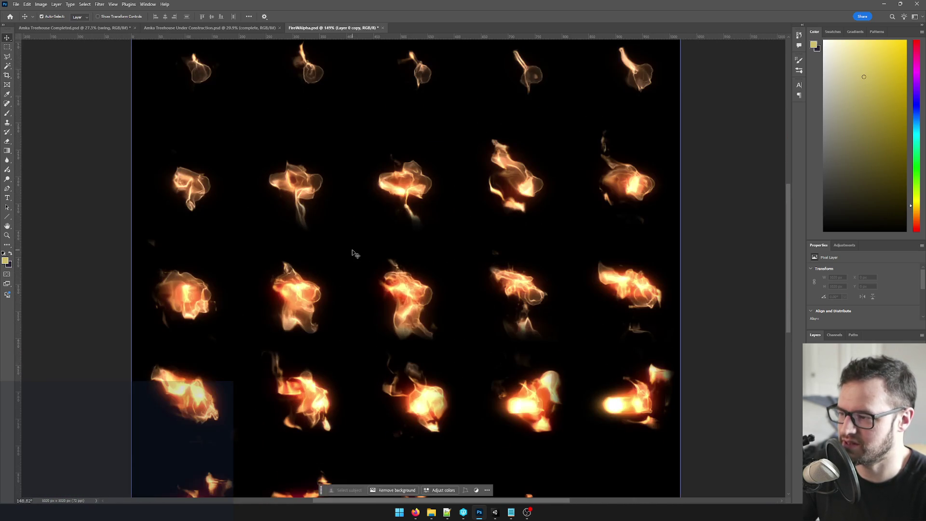
{"action": "scroll", "coordinate": [342, 252], "scroll_direction": "down", "scroll_amount": 2}
{"action": "scroll", "coordinate": [311, 251], "scroll_direction": "up", "scroll_amount": 1}
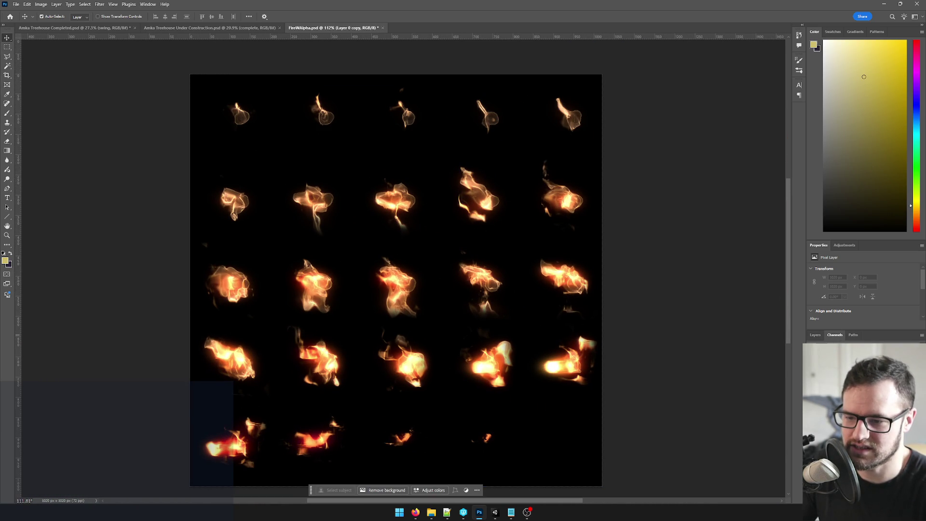
{"action": "left_click", "coordinate": [815, 353], "text": "ctrl"}
{"action": "left_click", "coordinate": [815, 335]}
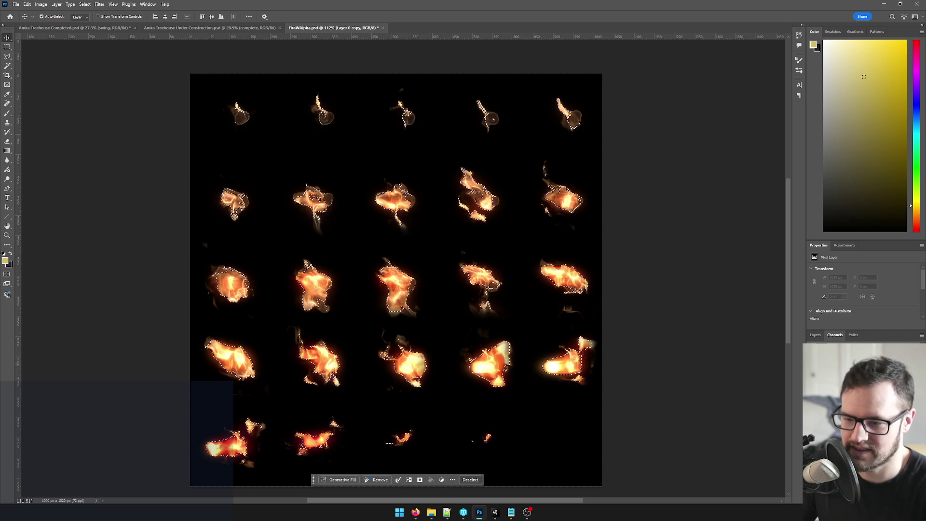
{"action": "key", "text": "alt+bracketleft"}
{"action": "left_click", "coordinate": [420, 479]}
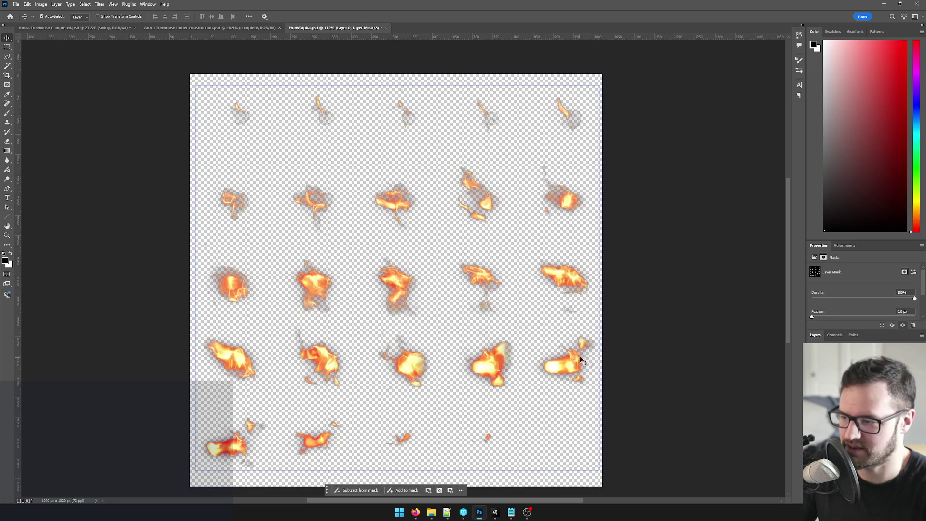
{"action": "scroll", "coordinate": [392, 326], "scroll_direction": "up", "scroll_amount": 3}
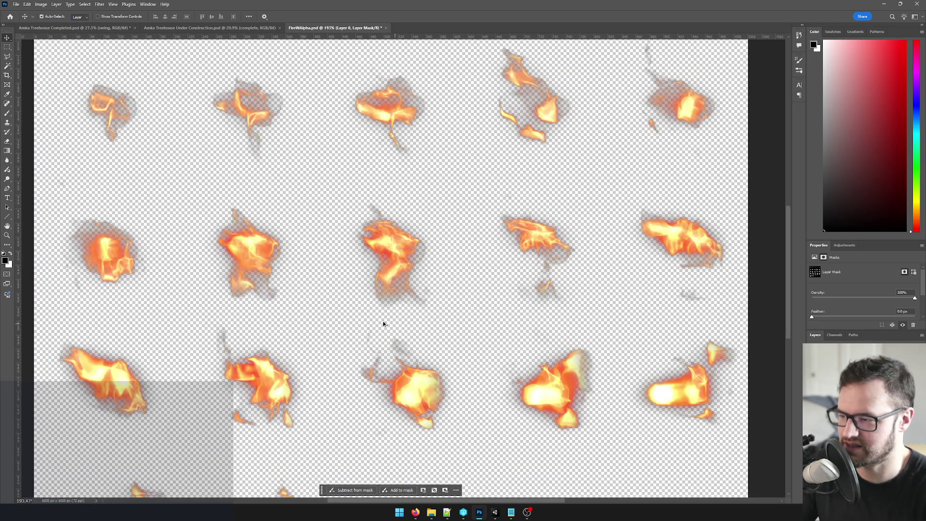
{"action": "scroll", "coordinate": [392, 317], "scroll_direction": "up", "scroll_amount": 1}
{"action": "scroll", "coordinate": [424, 308], "scroll_direction": "down", "scroll_amount": 6}
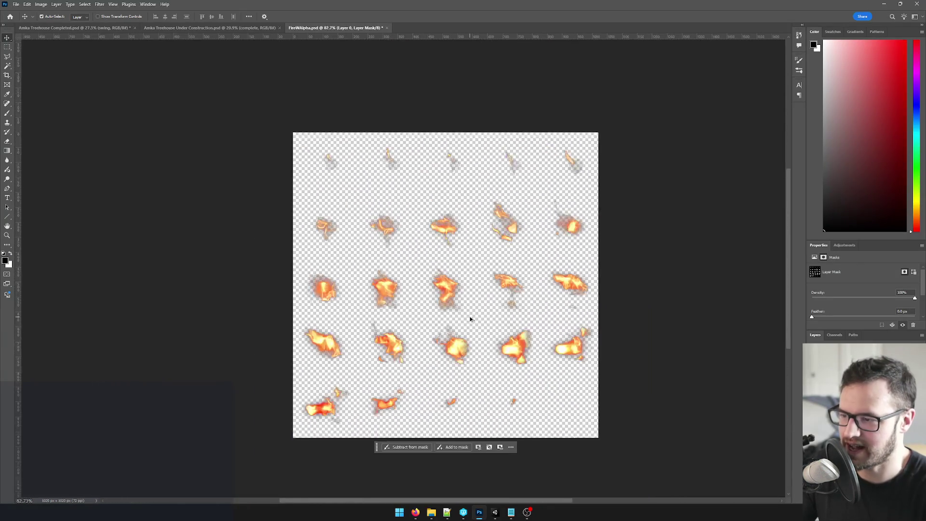
{"action": "scroll", "coordinate": [472, 317], "scroll_direction": "up", "scroll_amount": 5}
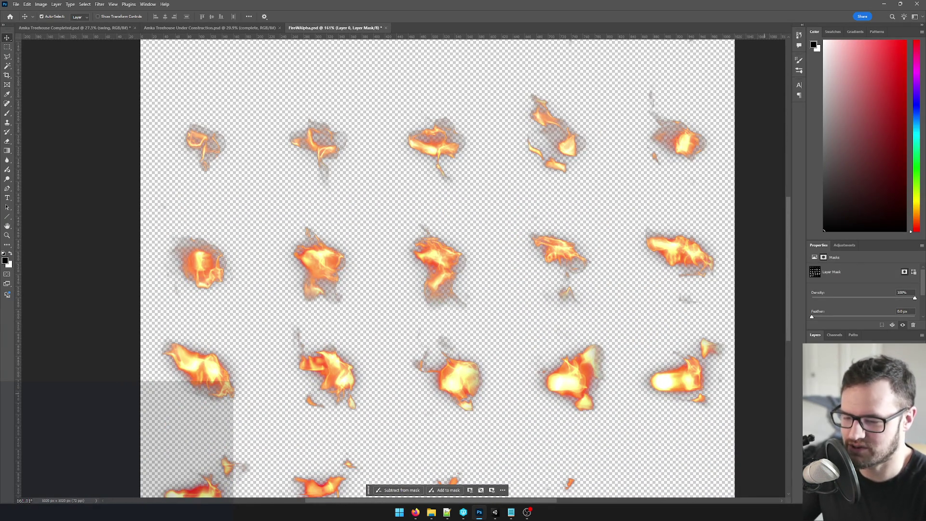
{"action": "scroll", "coordinate": [466, 300], "scroll_direction": "down", "scroll_amount": 6}
{"action": "scroll", "coordinate": [466, 301], "scroll_direction": "up", "scroll_amount": 7}
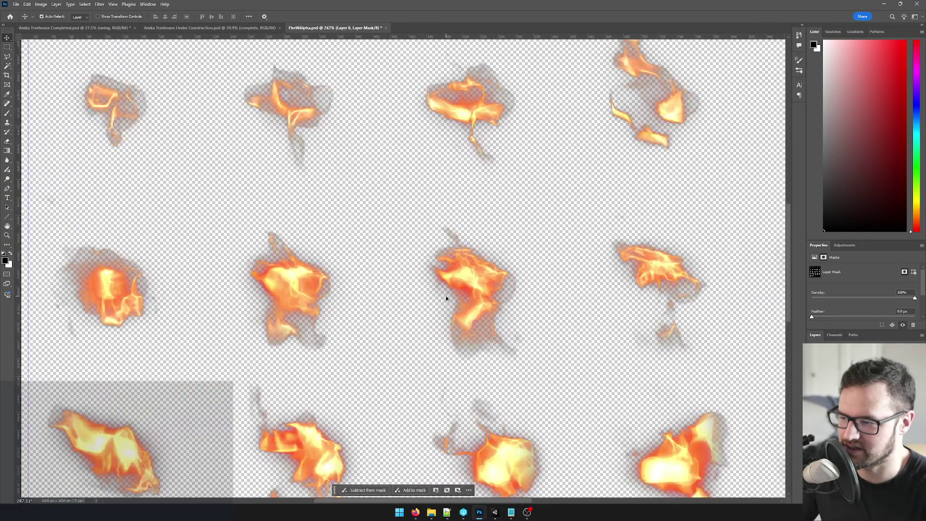
{"action": "key", "text": "ctrl+2"}
{"action": "key", "text": "i"}
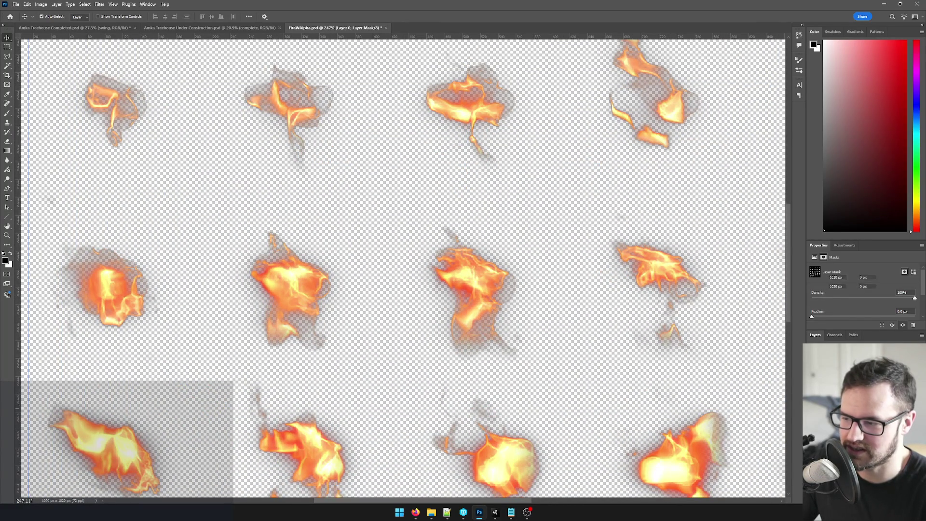
Step: Cancel a stray Levels adjustment and retarget Layer 0's mask with default colours
{"action": "left_click", "coordinate": [440, 275]}
{"action": "key", "text": "ctrl+l"}
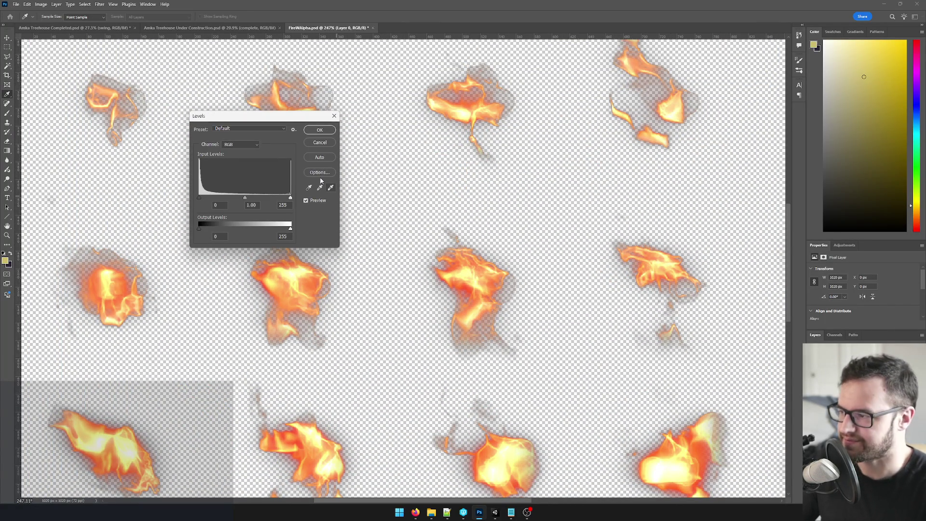
{"action": "left_click_drag", "start_coordinate": [265, 116], "coordinate": [506, 133]}
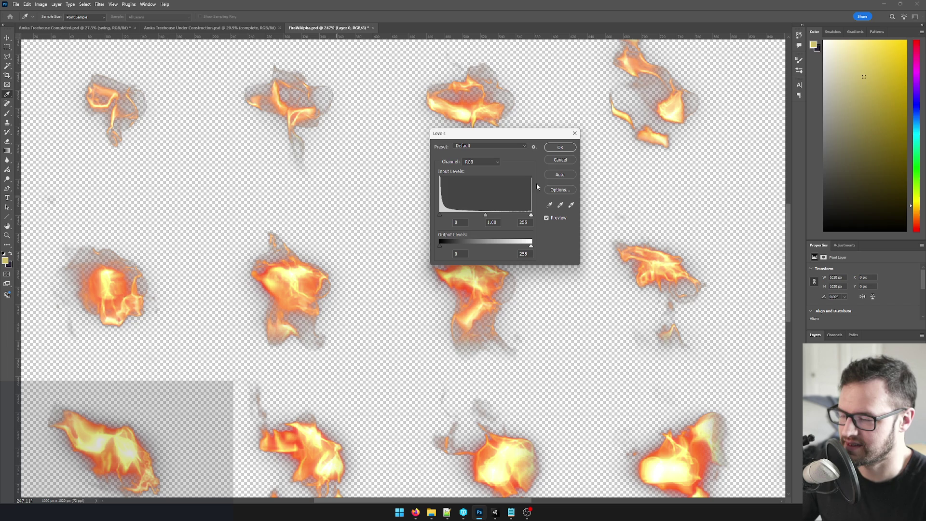
{"action": "left_click", "coordinate": [557, 164]}
{"action": "key", "text": "v"}
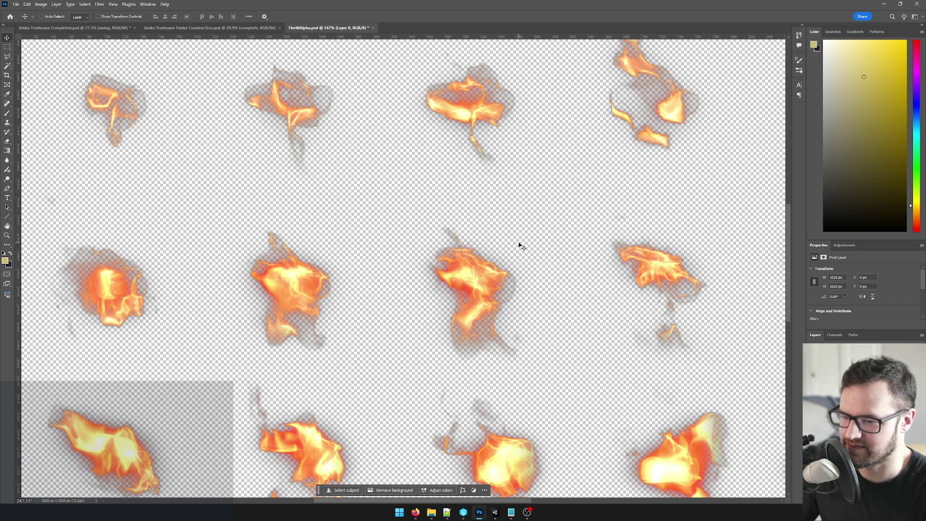
{"action": "key", "text": "ctrl+backslash"}
{"action": "key", "text": "d"}
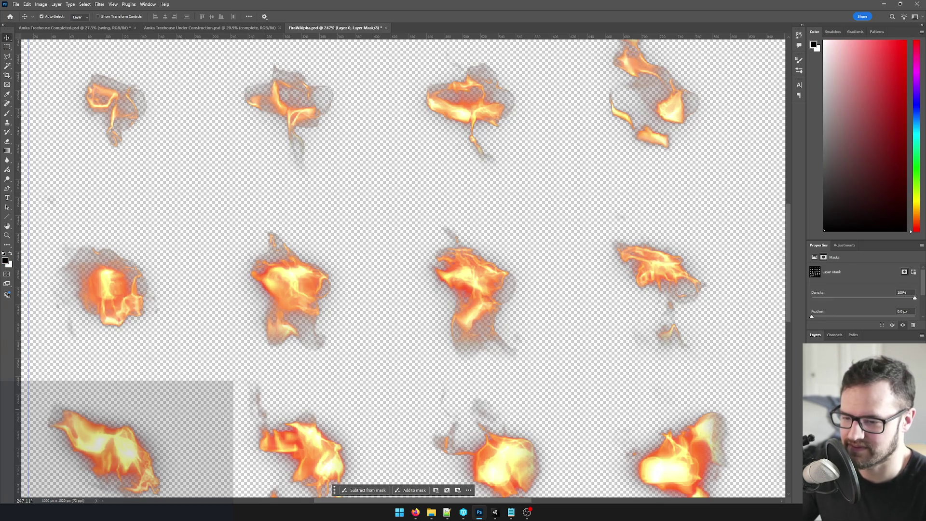
Step: Tighten the layer mask with Levels by raising the black point and shifting the midtones
{"action": "key", "text": "ctrl+l"}
{"action": "left_click_drag", "start_coordinate": [440, 220], "coordinate": [485, 218]}
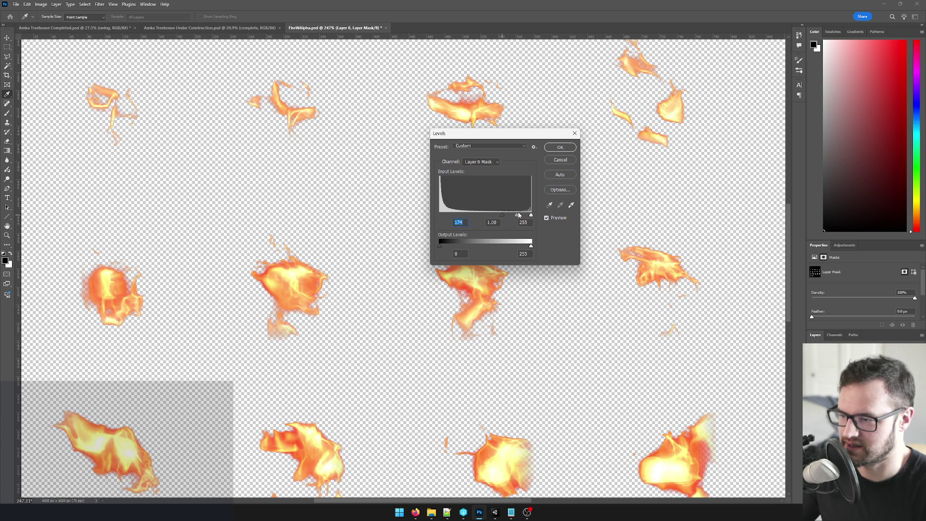
{"action": "left_click_drag", "start_coordinate": [522, 217], "coordinate": [503, 217]}
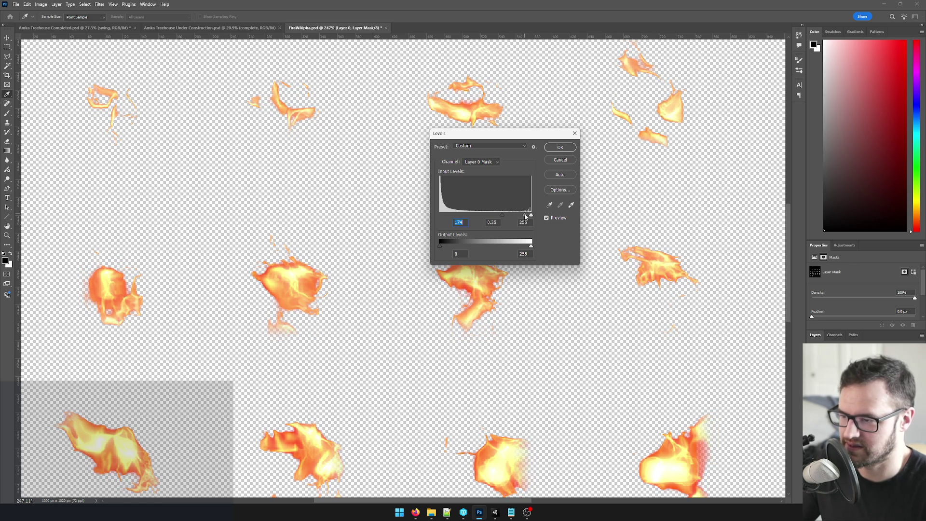
{"action": "left_click", "coordinate": [560, 147]}
{"action": "key", "text": "v"}
{"action": "scroll", "coordinate": [492, 253], "scroll_direction": "down", "scroll_amount": 5}
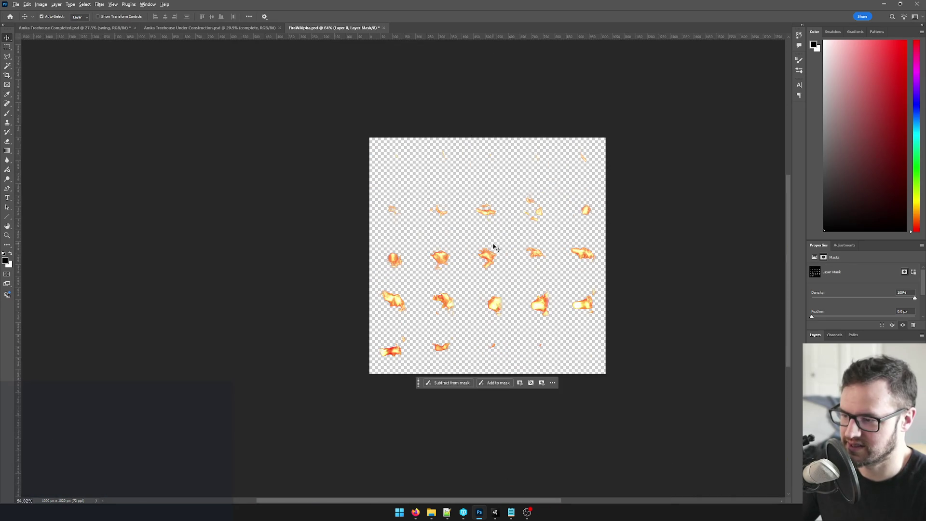
{"action": "key", "text": "ctrl+0"}
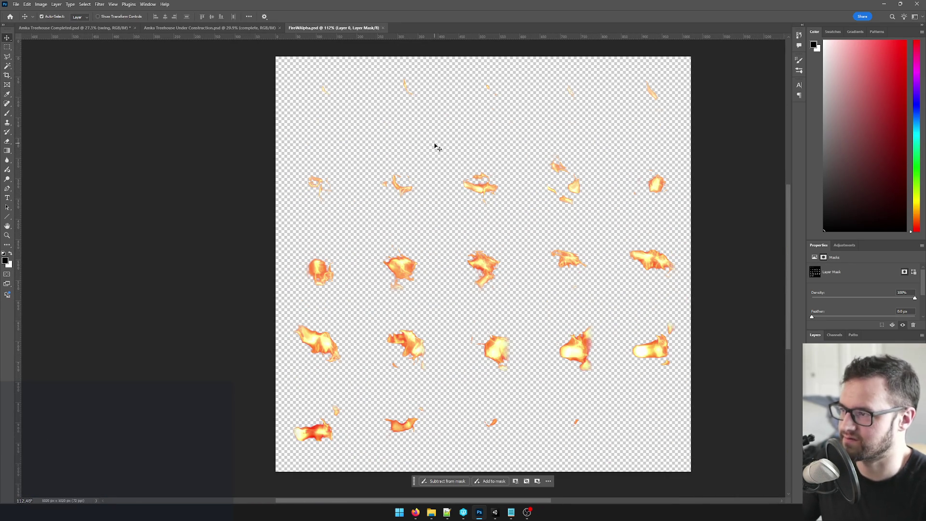
{"action": "left_click", "coordinate": [886, 4]}
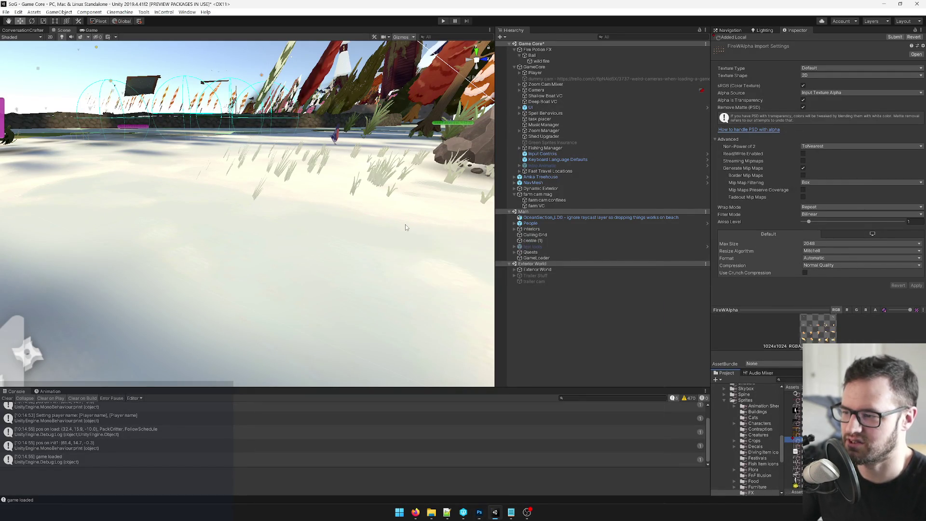
Step: Set the wild fire particles' Start Color to white
{"action": "left_click_drag", "start_coordinate": [360, 210], "coordinate": [392, 234]}
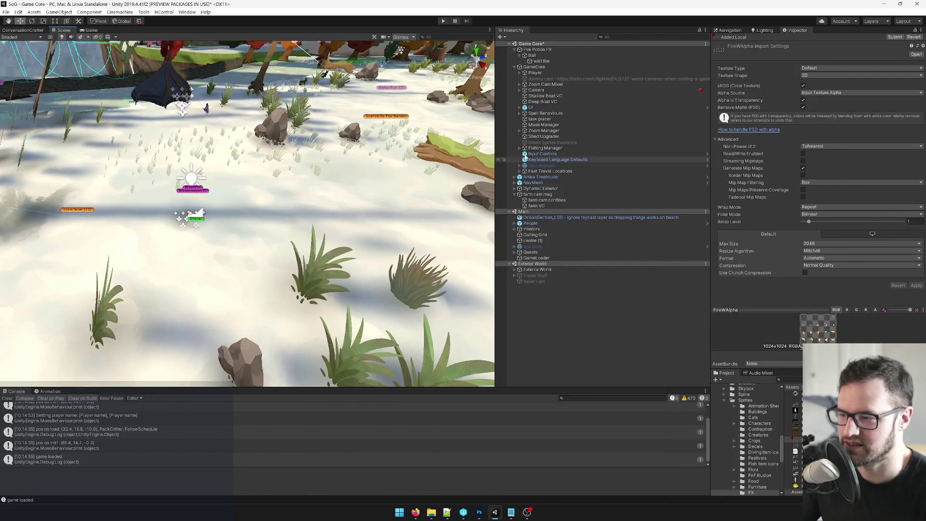
{"action": "left_click", "coordinate": [538, 61]}
{"action": "scroll", "coordinate": [760, 159], "scroll_direction": "down", "scroll_amount": 2}
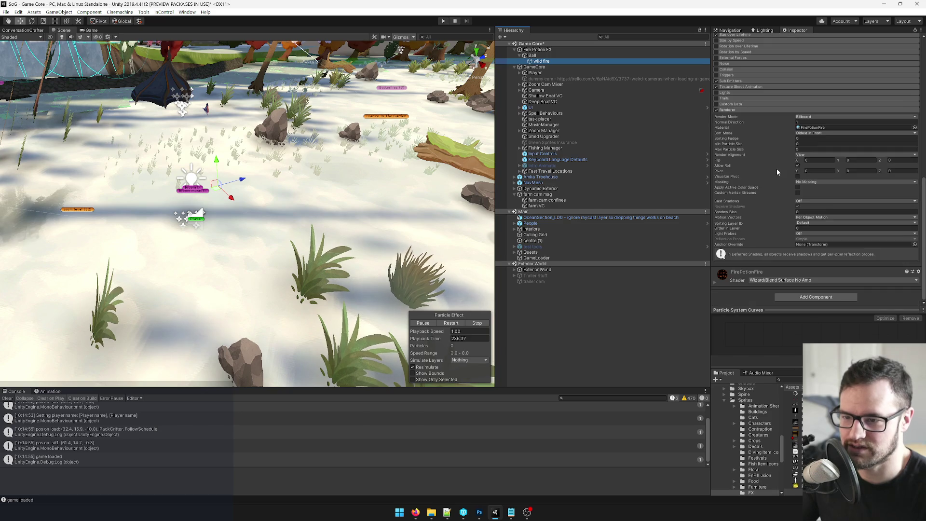
{"action": "scroll", "coordinate": [820, 131], "scroll_direction": "down", "scroll_amount": 2}
{"action": "scroll", "coordinate": [827, 129], "scroll_direction": "up", "scroll_amount": 5}
{"action": "left_click", "coordinate": [849, 178]}
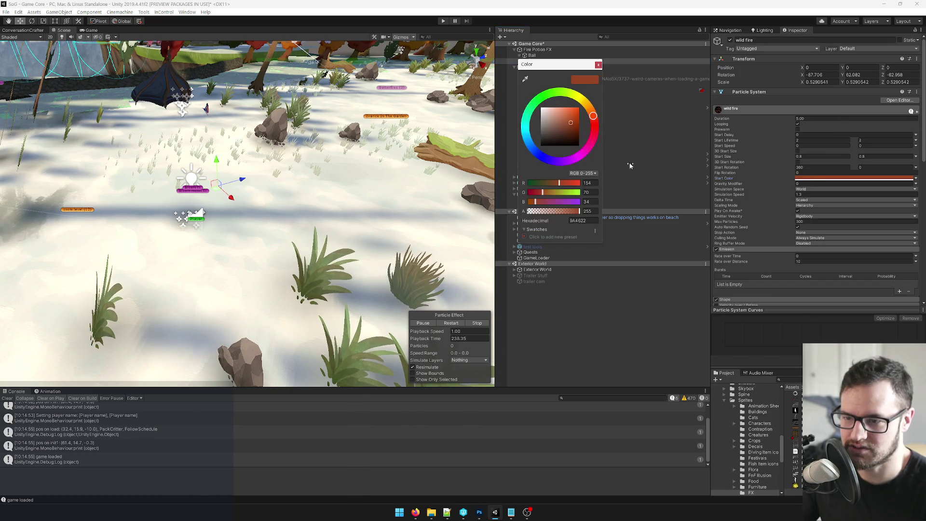
{"action": "left_click_drag", "start_coordinate": [545, 111], "coordinate": [518, 85]}
{"action": "left_click", "coordinate": [601, 67]}
Step: Assign the FireWAlpha texture to FirePotionFire and set its Main Color to white
{"action": "scroll", "coordinate": [781, 178], "scroll_direction": "down", "scroll_amount": 10}
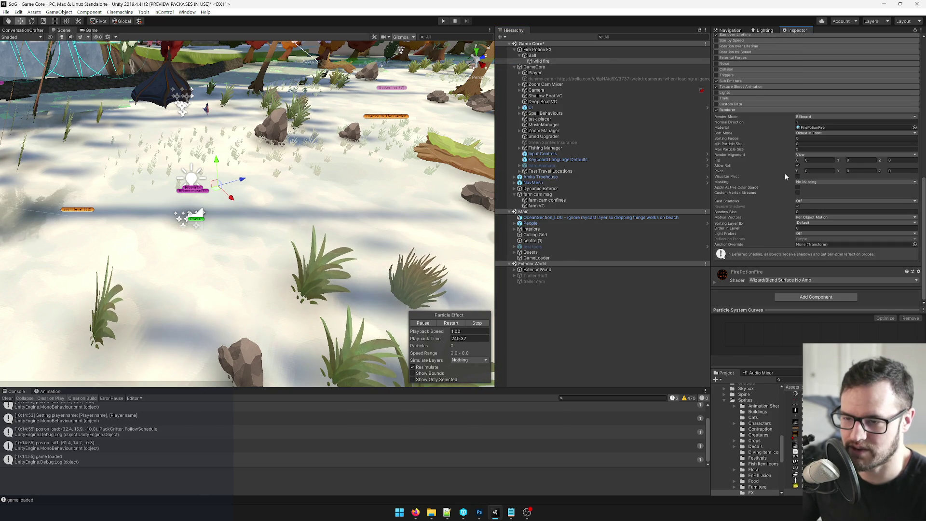
{"action": "left_click", "coordinate": [809, 128]}
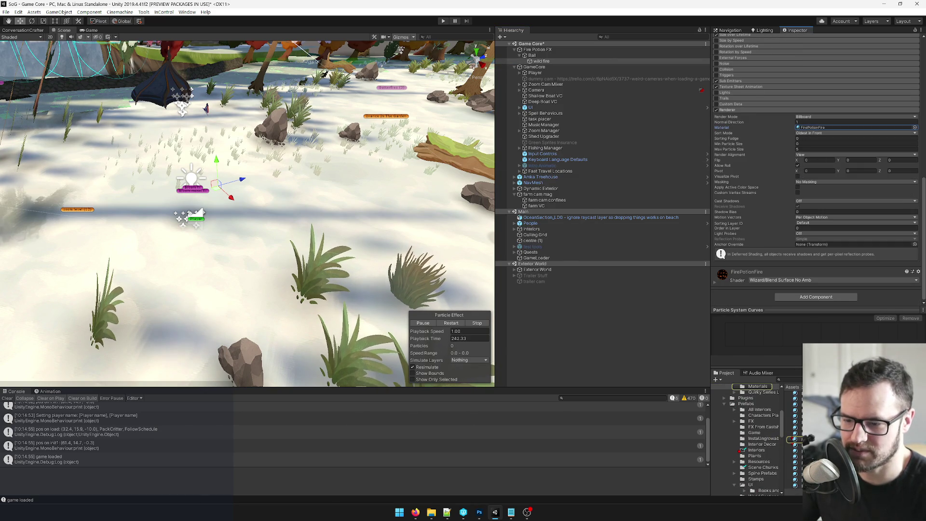
{"action": "double_click", "coordinate": [809, 128]}
{"action": "left_click", "coordinate": [916, 91]}
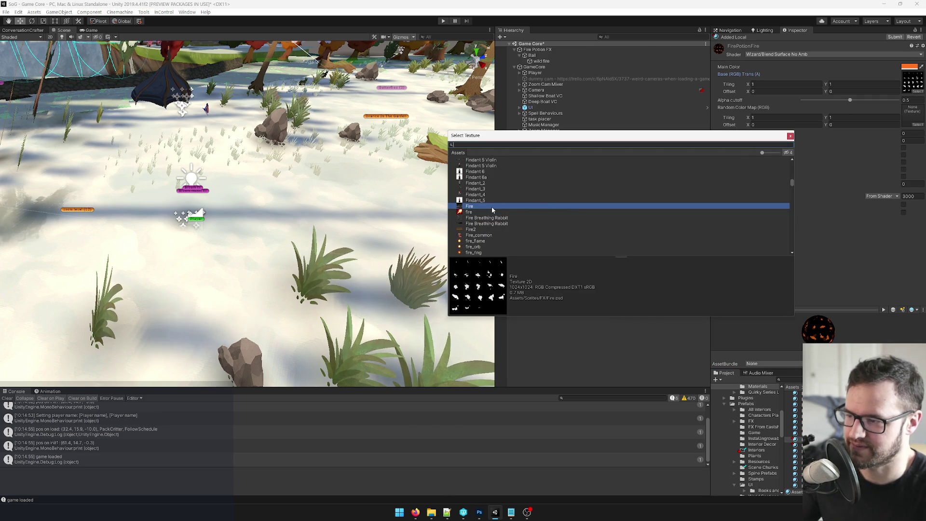
{"action": "type", "text": "firewa"}
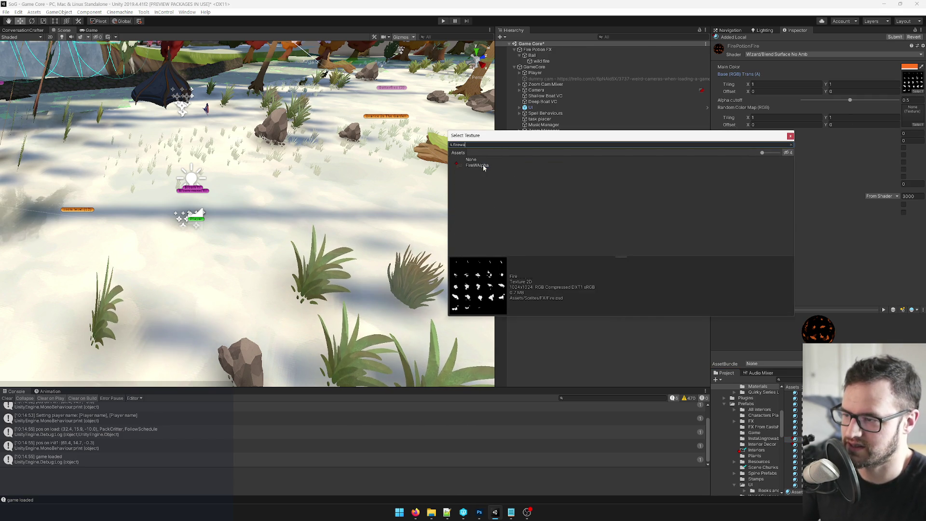
{"action": "double_click", "coordinate": [482, 166]}
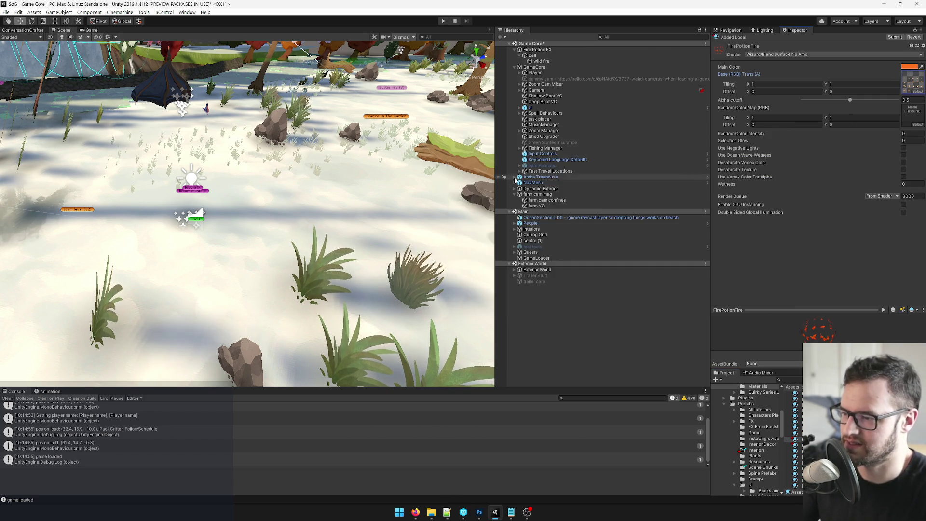
{"action": "left_click", "coordinate": [905, 69]}
{"action": "left_click_drag", "start_coordinate": [555, 115], "coordinate": [500, 99]}
{"action": "left_click", "coordinate": [599, 65]}
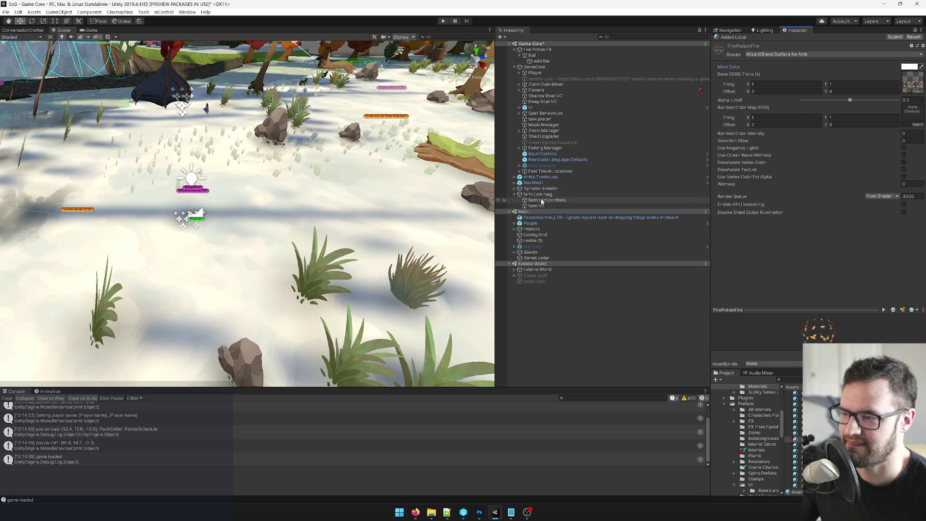
{"action": "left_click", "coordinate": [535, 55]}
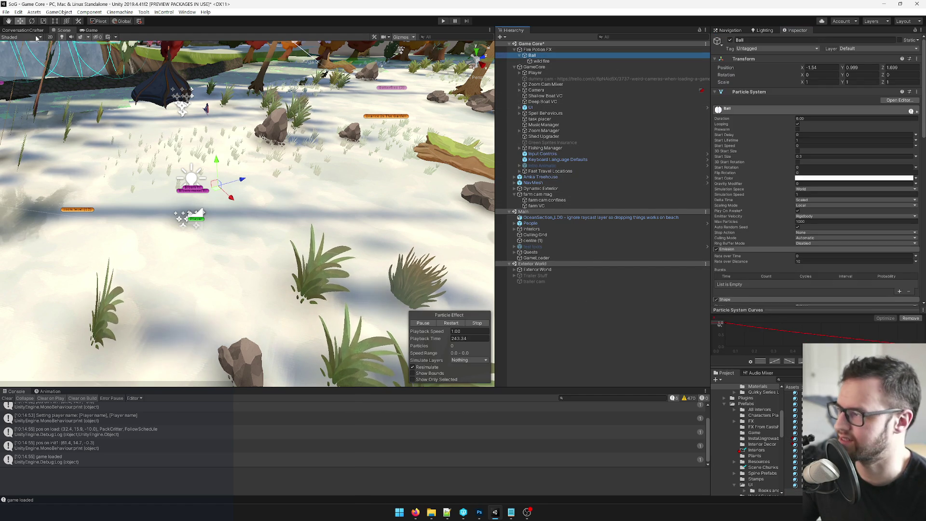
Step: Drag the Ball to preview its fire trail and dock the Scene view beside the Game view
{"action": "left_click_drag", "start_coordinate": [232, 199], "coordinate": [318, 265]}
{"action": "left_click_drag", "start_coordinate": [239, 203], "coordinate": [125, 106]}
{"action": "left_click", "coordinate": [91, 30]}
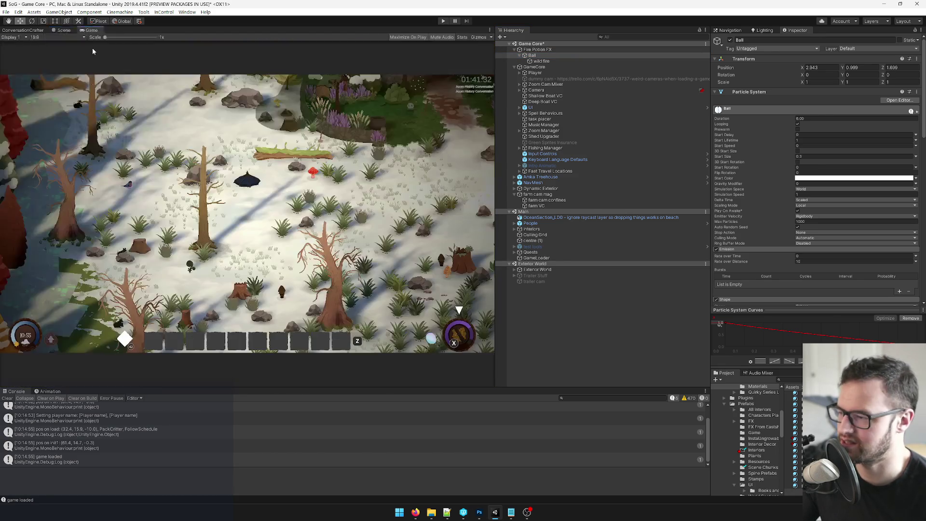
{"action": "left_click_drag", "start_coordinate": [70, 31], "coordinate": [554, 31]}
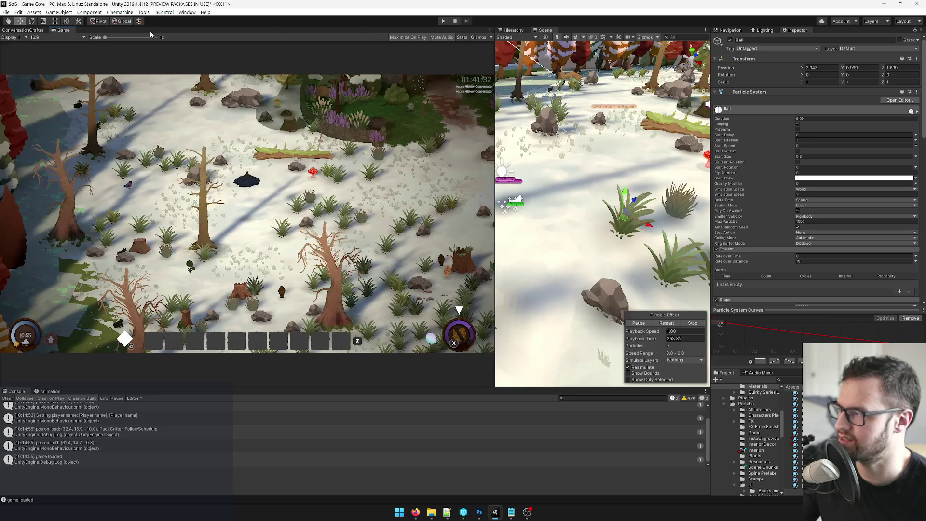
Step: Set the FirePotionFireBall material's Render Queue to 4100, then switch back to Photoshop
{"action": "scroll", "coordinate": [640, 227], "scroll_direction": "down", "scroll_amount": 1}
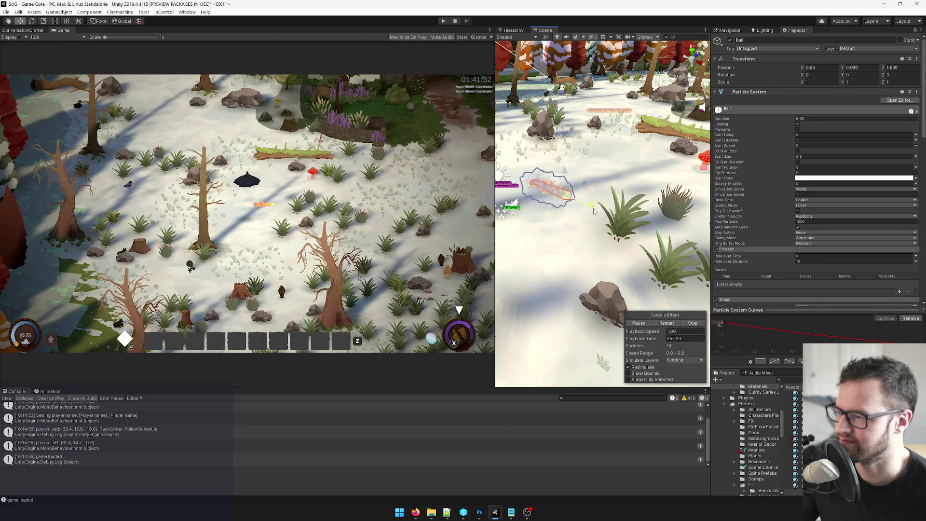
{"action": "scroll", "coordinate": [835, 206], "scroll_direction": "down", "scroll_amount": 10}
{"action": "type", "text": "41"}
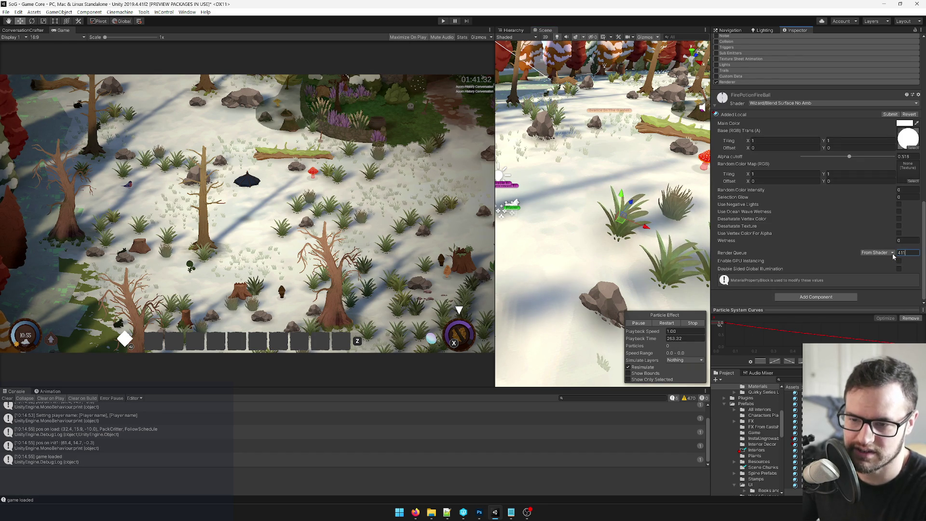
{"action": "type", "text": "00"}
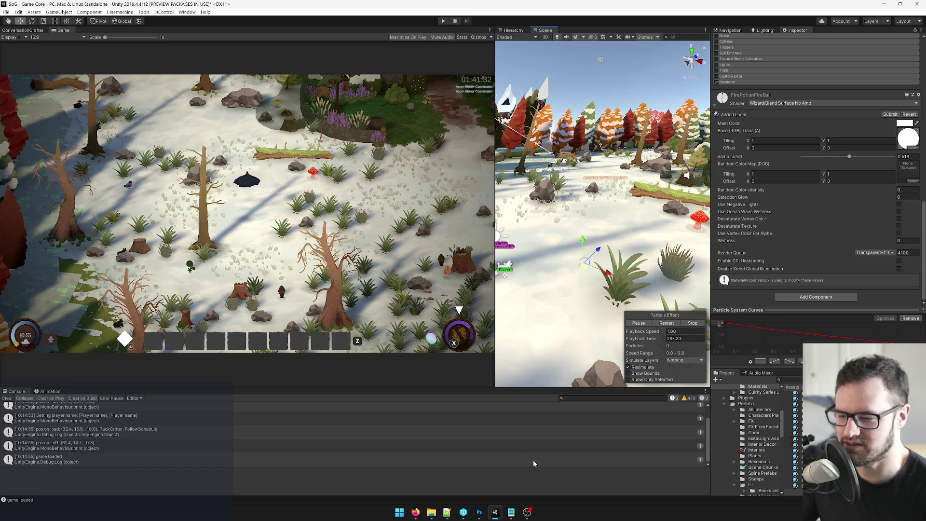
{"action": "key", "text": "alt+Tab"}
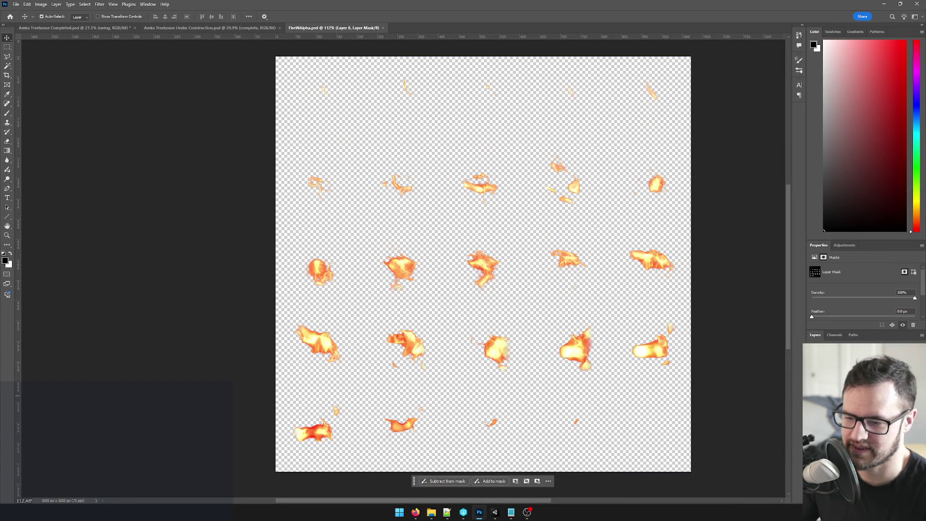
Step: Load the Layer 0 copy's white shapes as a selection and add a layer mask from it
{"action": "left_click", "coordinate": [815, 272], "text": "alt"}
{"action": "left_click", "coordinate": [844, 381], "text": "alt"}
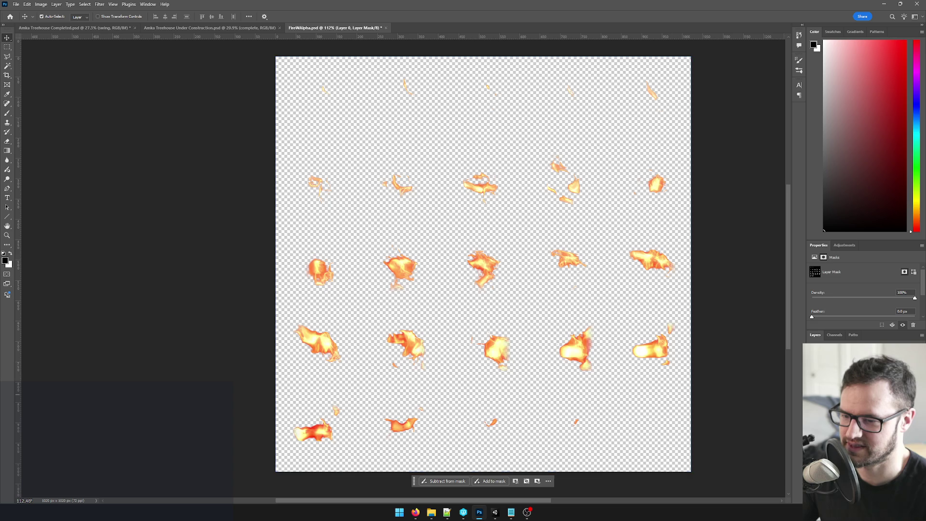
{"action": "left_click", "coordinate": [849, 371]}
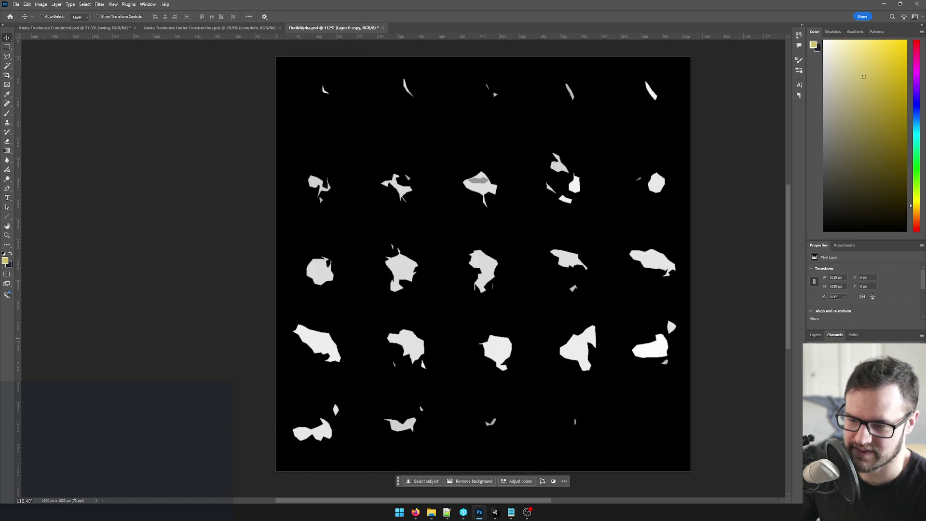
{"action": "left_click", "coordinate": [842, 366], "text": "ctrl"}
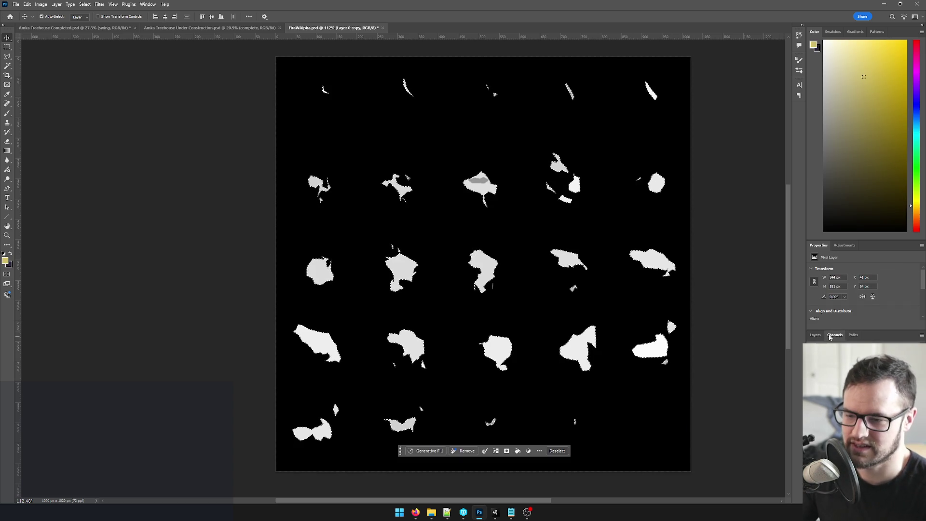
{"action": "left_click", "coordinate": [816, 335]}
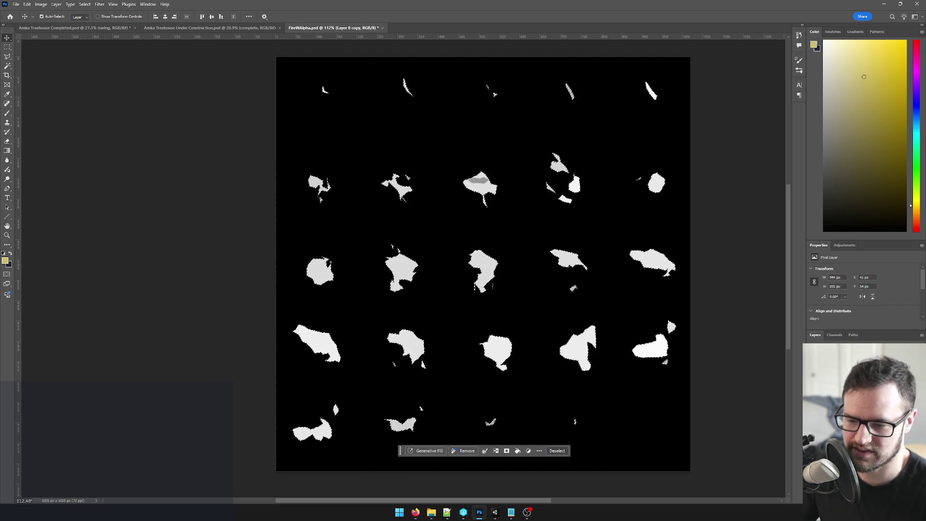
{"action": "left_click", "coordinate": [871, 492]}
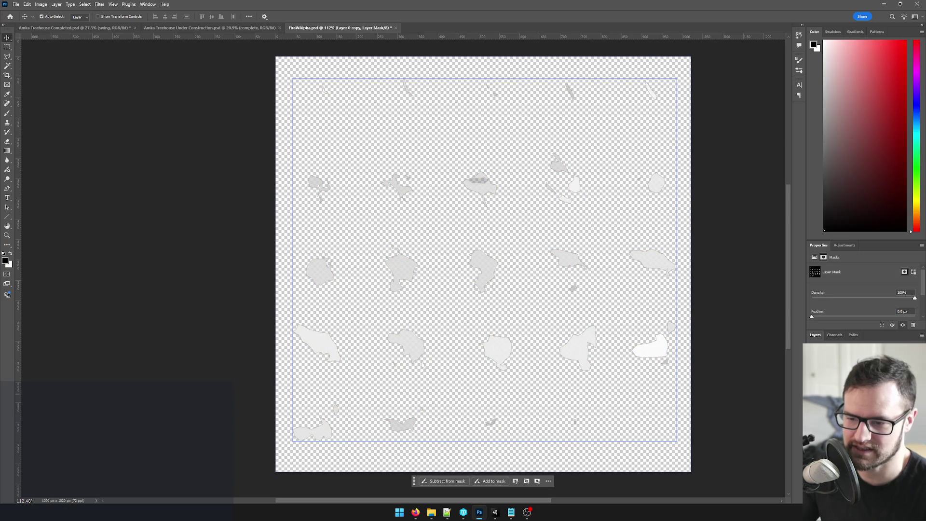
Step: Tighten the mask with Levels 190/1.00/223, then minimize Photoshop
{"action": "key", "text": "alt+ctrl+r"}
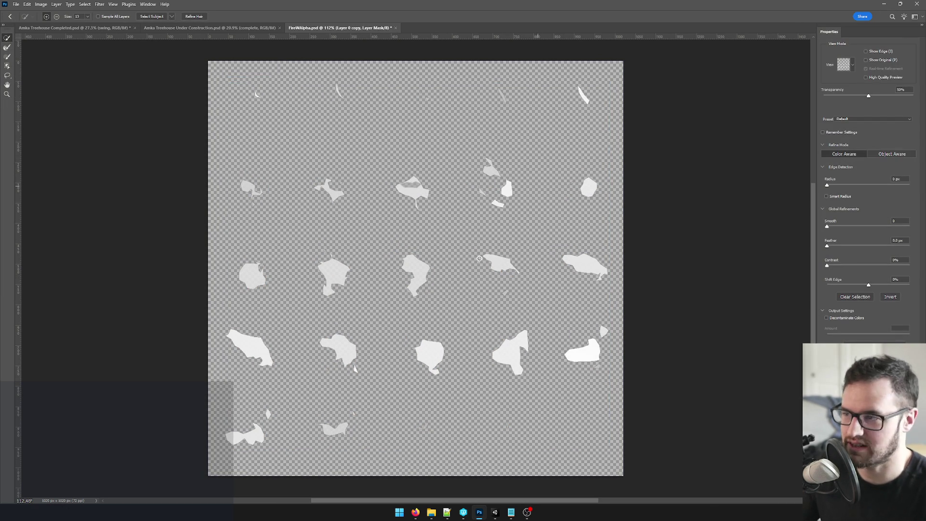
{"action": "key", "text": "Escape"}
{"action": "key", "text": "ctrl+l"}
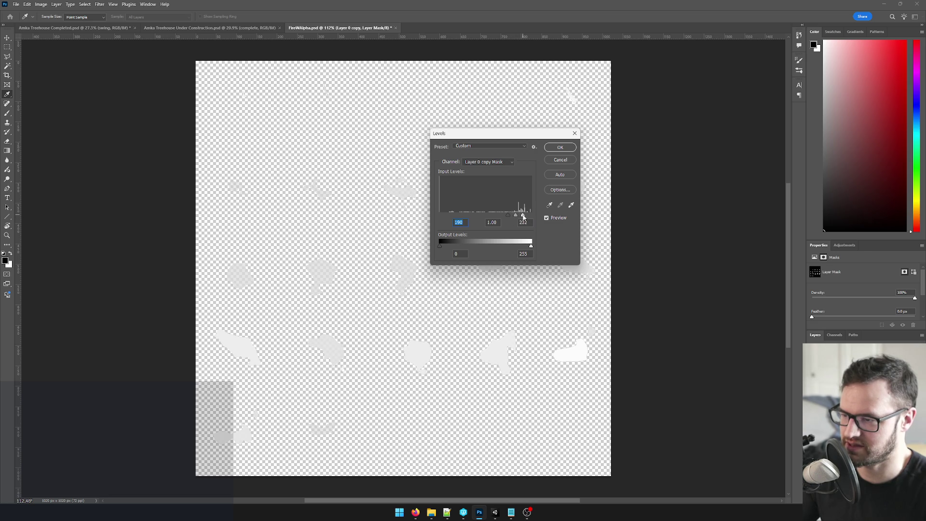
{"action": "left_click", "coordinate": [560, 147]}
{"action": "key", "text": "v"}
{"action": "scroll", "coordinate": [490, 311], "scroll_direction": "down", "scroll_amount": 2}
{"action": "scroll", "coordinate": [491, 311], "scroll_direction": "up", "scroll_amount": 2}
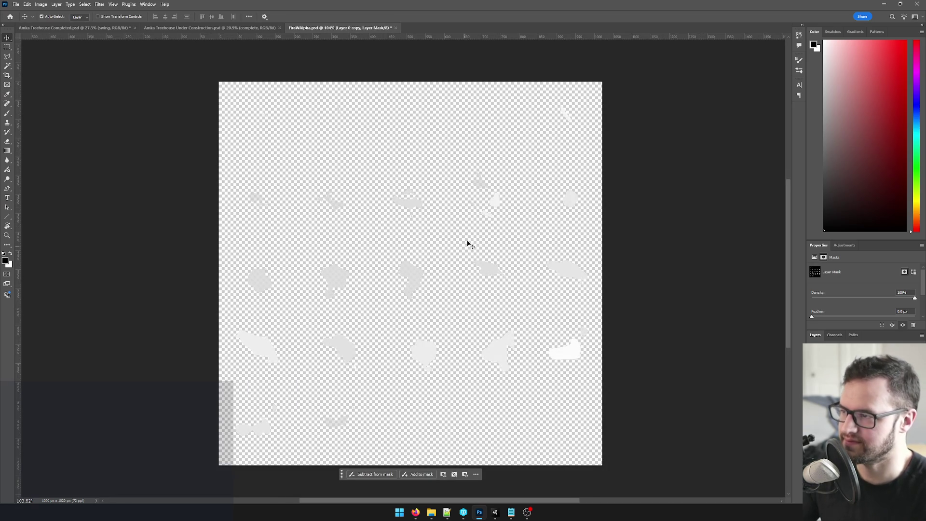
{"action": "left_click", "coordinate": [885, 5]}
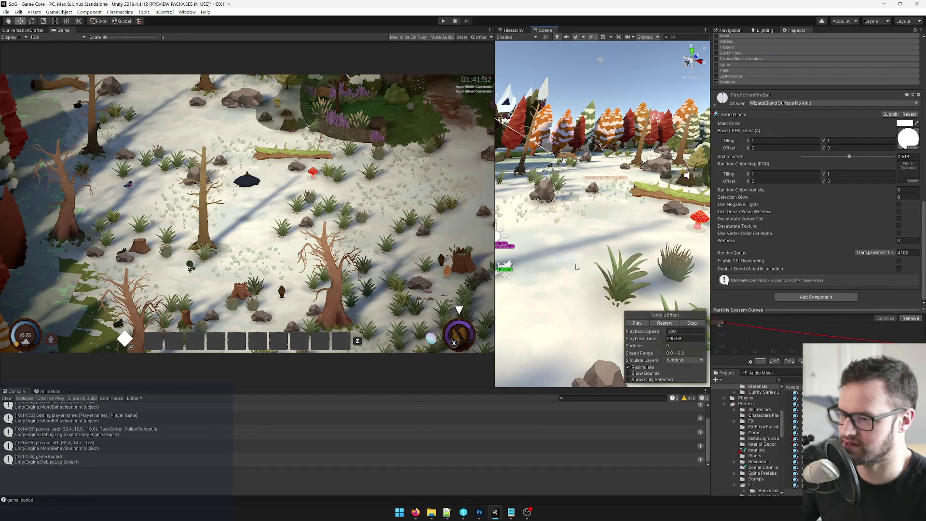
Step: Select the Ball particle system and drag it left to preview its trail
{"action": "left_click", "coordinate": [597, 272]}
{"action": "left_click", "coordinate": [598, 287]}
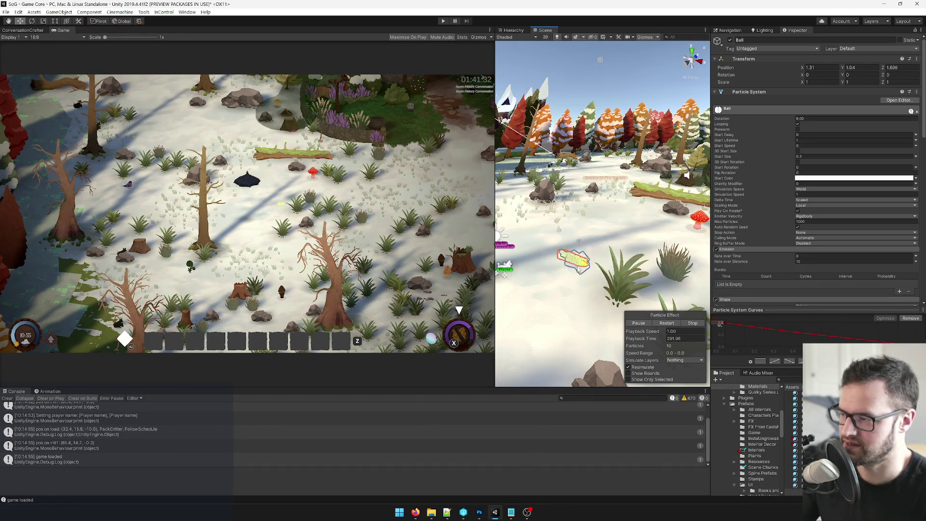
{"action": "mouse_move", "coordinate": [570, 264]}
{"action": "left_mouse_down"}
{"action": "mouse_move", "coordinate": [511, 241]}
{"action": "mouse_move", "coordinate": [608, 269]}
{"action": "mouse_move", "coordinate": [559, 238]}
{"action": "mouse_move", "coordinate": [615, 252]}
{"action": "mouse_move", "coordinate": [585, 249]}
{"action": "left_mouse_up"}
Step: Check the material's Main Color without changing it, then bring up the Hierarchy panel
{"action": "scroll", "coordinate": [819, 198], "scroll_direction": "down", "scroll_amount": 10}
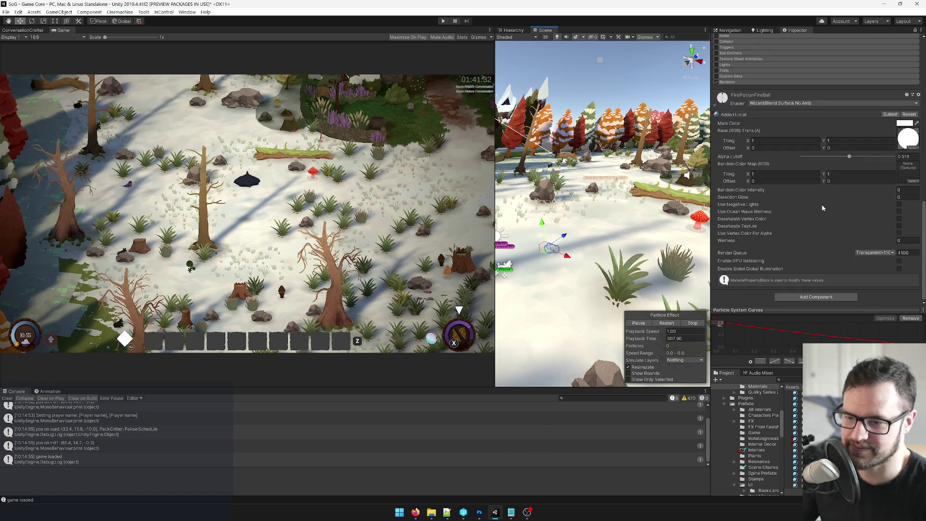
{"action": "left_click", "coordinate": [904, 188]}
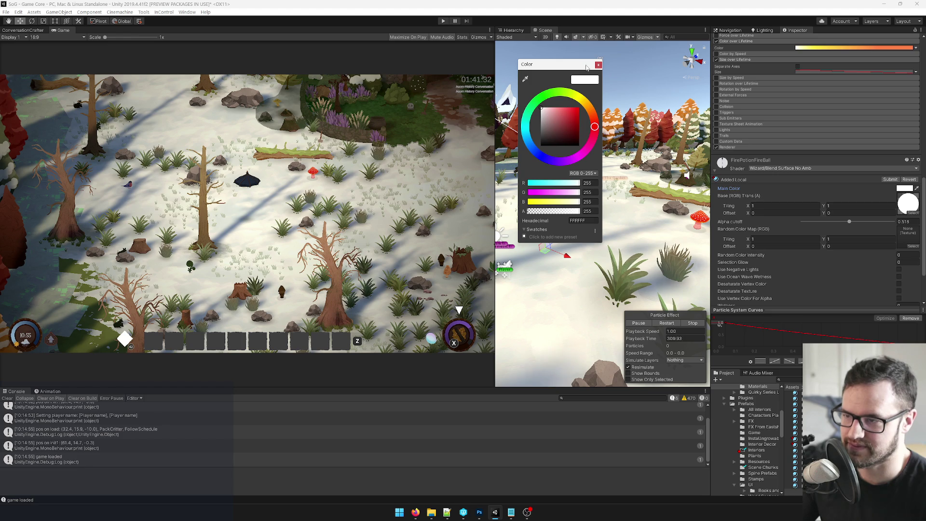
{"action": "left_click", "coordinate": [598, 65]}
{"action": "scroll", "coordinate": [787, 184], "scroll_direction": "up", "scroll_amount": 15}
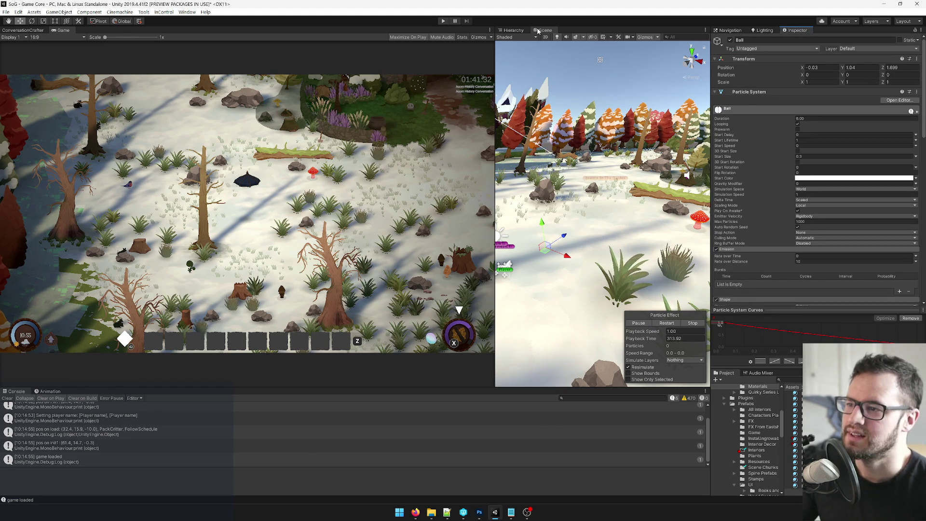
{"action": "left_click", "coordinate": [513, 30]}
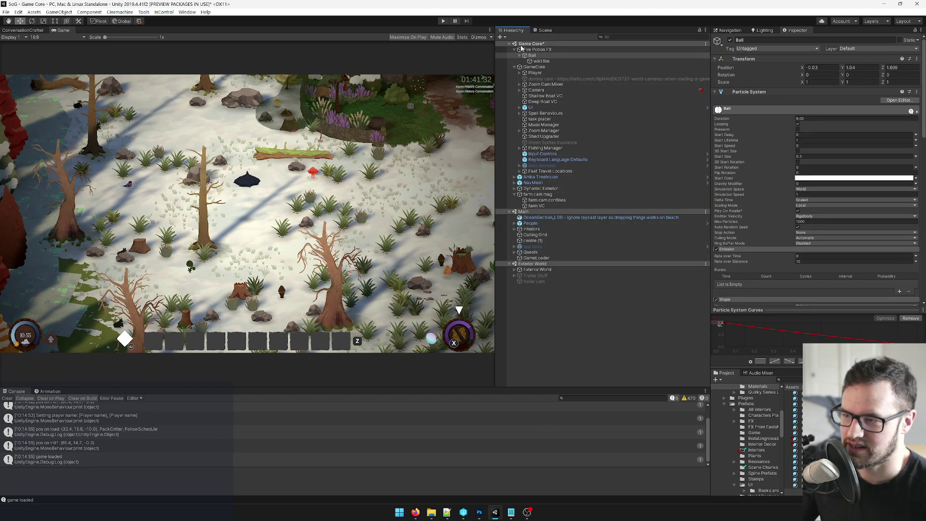
Step: Change the wild fire's FirePotionFire material Main Color from white to a warm peach
{"action": "left_click", "coordinate": [539, 62]}
{"action": "scroll", "coordinate": [755, 136], "scroll_direction": "down", "scroll_amount": 15}
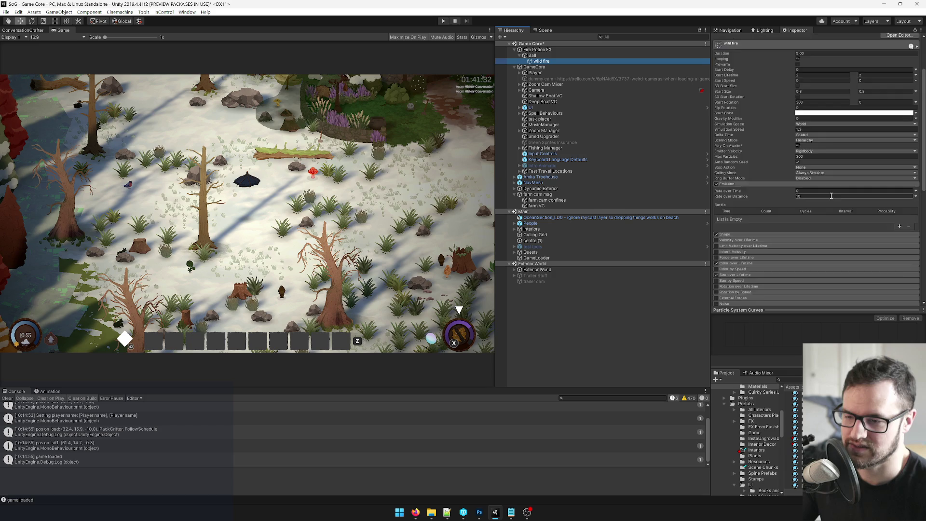
{"action": "double_click", "coordinate": [816, 173]}
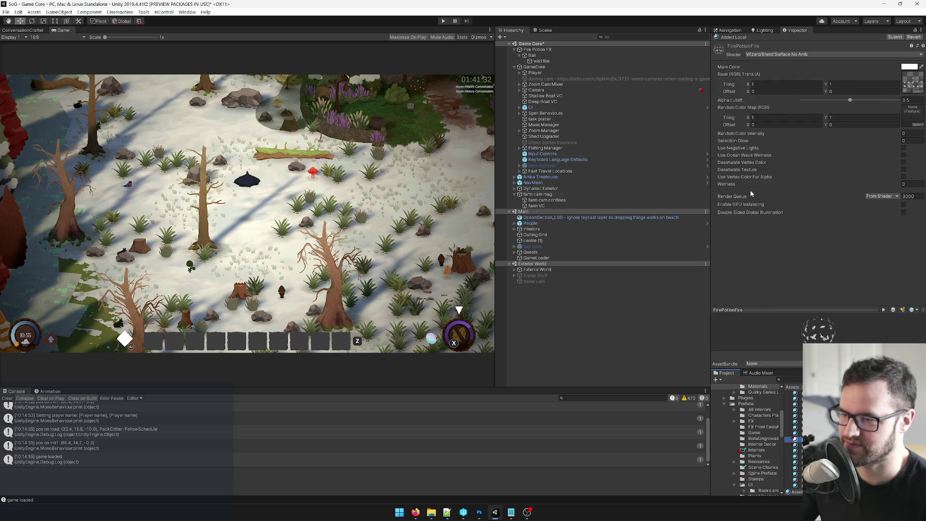
{"action": "left_click", "coordinate": [911, 69]}
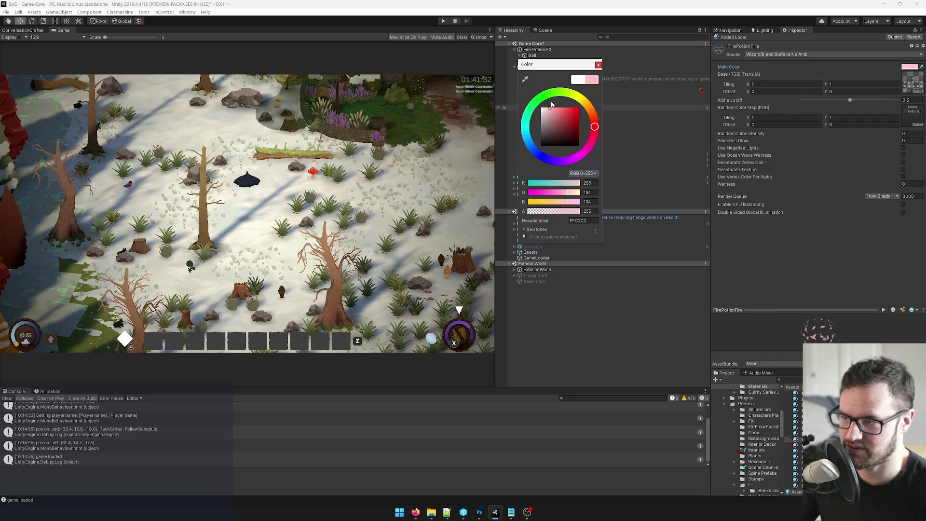
{"action": "left_click", "coordinate": [593, 113]}
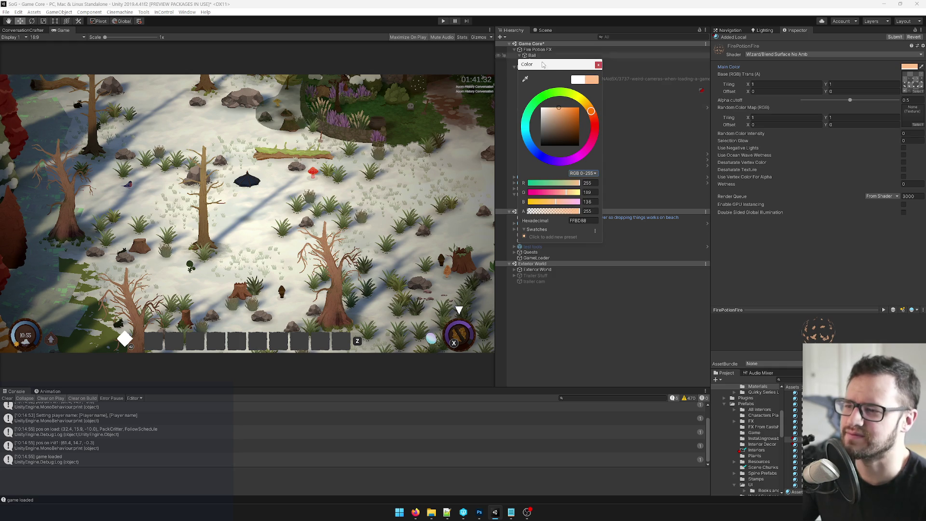
{"action": "left_click", "coordinate": [598, 64]}
Step: Return to the Scene view and drag the Ball to preview the tinted trail
{"action": "left_click", "coordinate": [542, 56]}
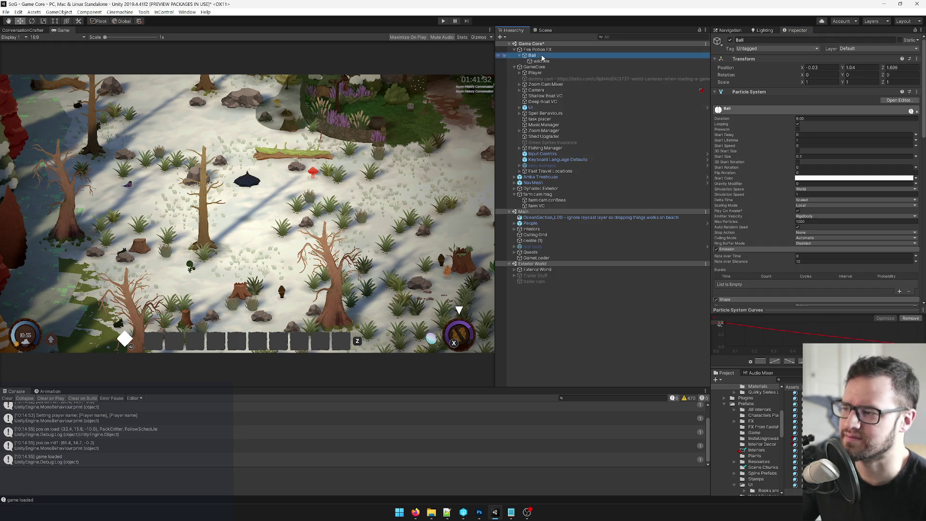
{"action": "left_click", "coordinate": [545, 30]}
{"action": "mouse_move", "coordinate": [562, 257]}
{"action": "left_mouse_down"}
{"action": "mouse_move", "coordinate": [513, 247]}
{"action": "mouse_move", "coordinate": [620, 261]}
{"action": "mouse_move", "coordinate": [660, 280]}
{"action": "mouse_move", "coordinate": [569, 250]}
{"action": "mouse_move", "coordinate": [651, 287]}
{"action": "mouse_move", "coordinate": [503, 219]}
{"action": "mouse_move", "coordinate": [565, 240]}
{"action": "mouse_move", "coordinate": [589, 150]}
{"action": "mouse_move", "coordinate": [597, 220]}
{"action": "left_mouse_up"}
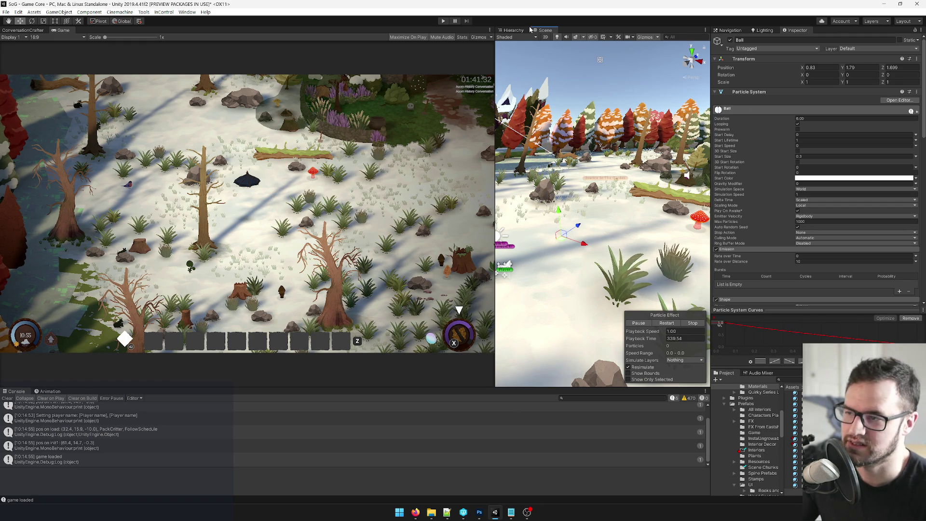
Step: Dock the Scene view beside the Game view and inspect wild fire's Start Size and Size over Lifetime
{"action": "left_click_drag", "start_coordinate": [241, 47], "coordinate": [104, 31]}
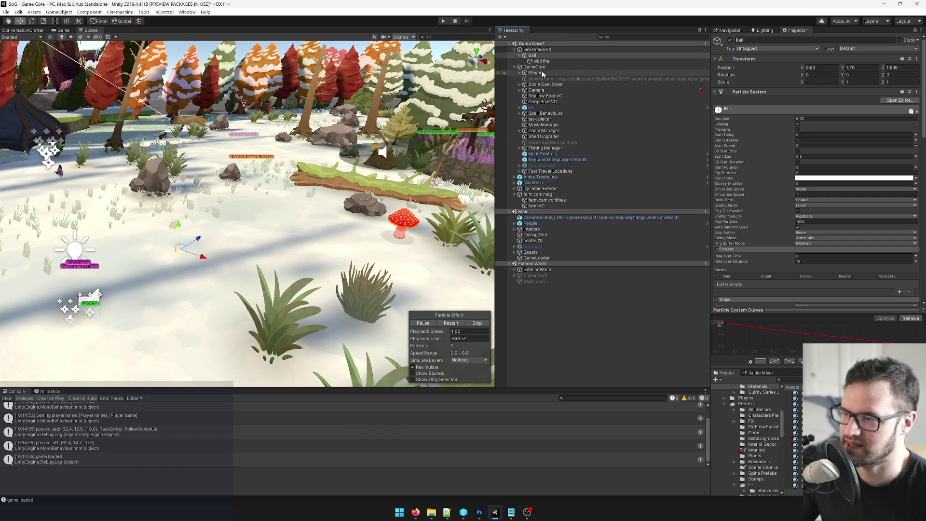
{"action": "left_click", "coordinate": [542, 61]}
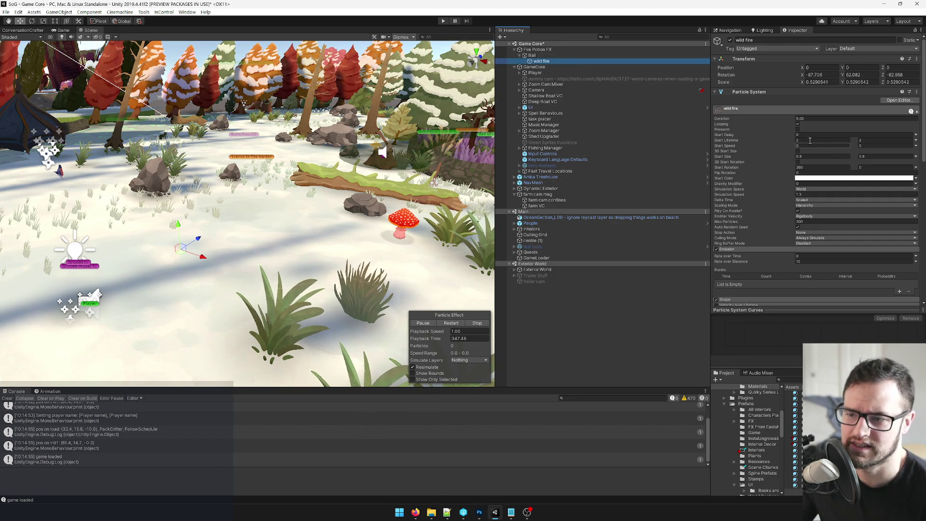
{"action": "left_click", "coordinate": [805, 157]}
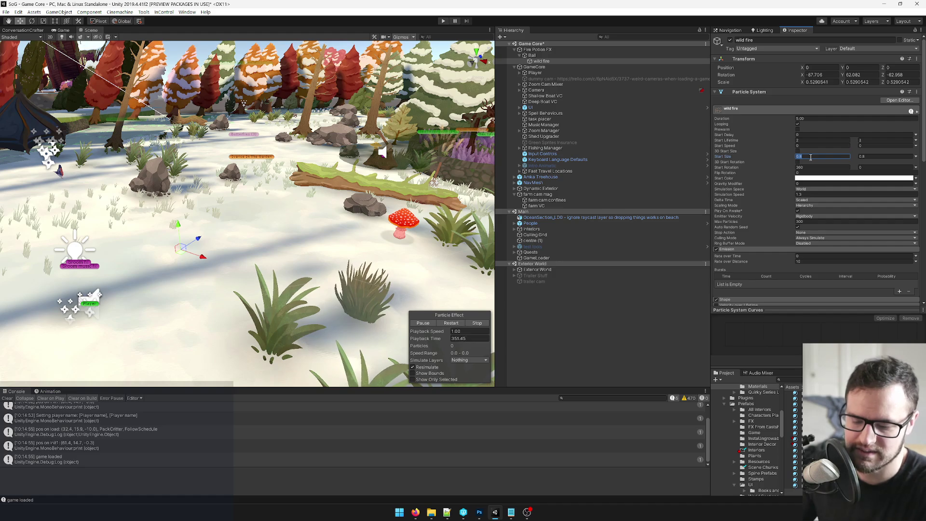
{"action": "scroll", "coordinate": [772, 166], "scroll_direction": "down", "scroll_amount": 5}
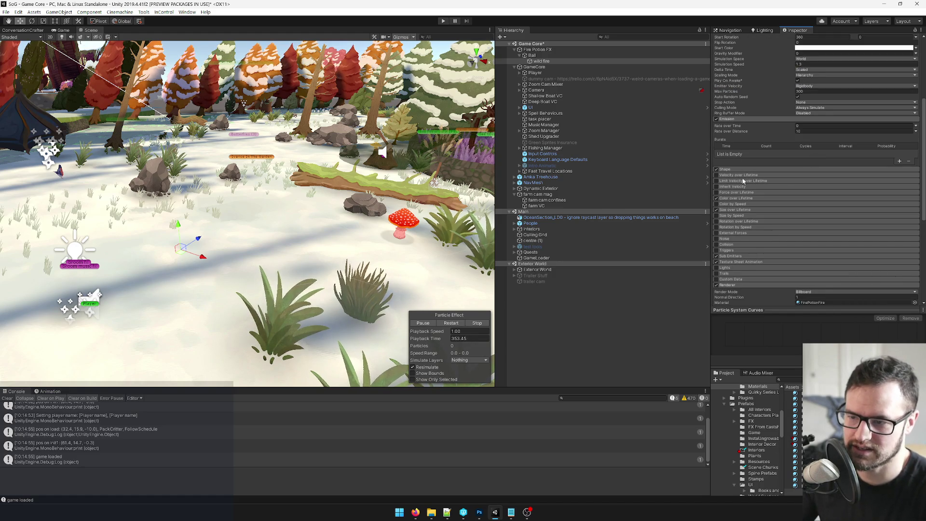
{"action": "left_click", "coordinate": [825, 223]}
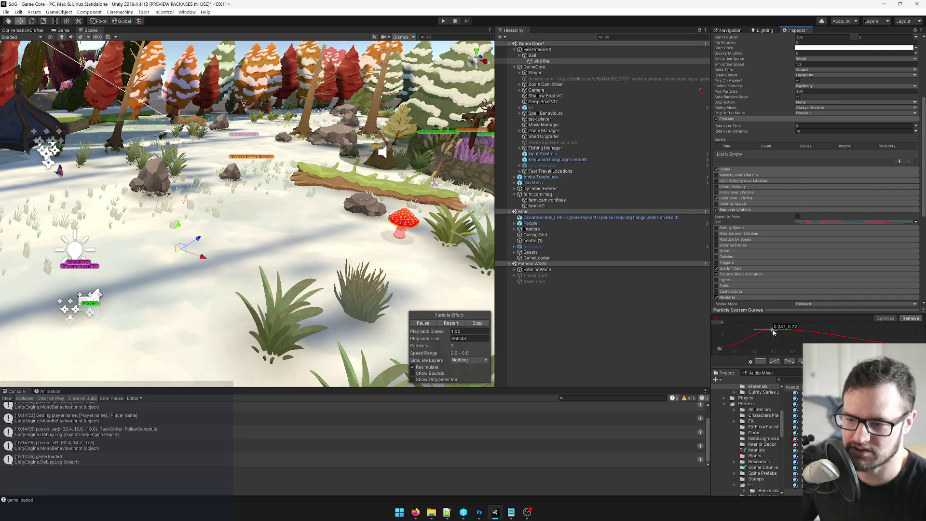
Step: Lower wild fire's random Start Size minimum from 0.8 to 0.5 while previewing the trail
{"action": "mouse_move", "coordinate": [200, 241]}
{"action": "left_mouse_down"}
{"action": "mouse_move", "coordinate": [270, 195]}
{"action": "mouse_move", "coordinate": [167, 256]}
{"action": "mouse_move", "coordinate": [116, 304]}
{"action": "mouse_move", "coordinate": [202, 234]}
{"action": "mouse_move", "coordinate": [281, 196]}
{"action": "mouse_move", "coordinate": [220, 234]}
{"action": "left_mouse_up"}
{"action": "scroll", "coordinate": [804, 112], "scroll_direction": "up", "scroll_amount": 5}
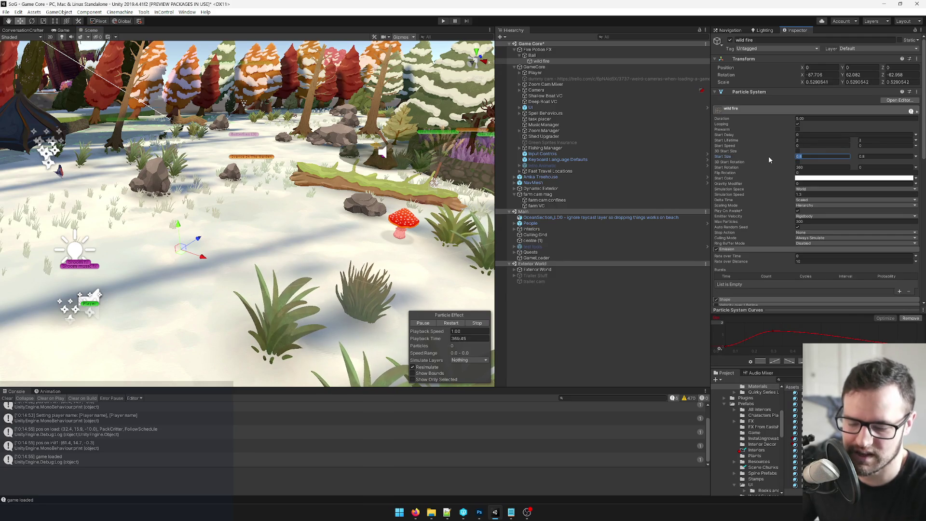
{"action": "key", "text": "Tab"}
{"action": "type", "text": ".7"}
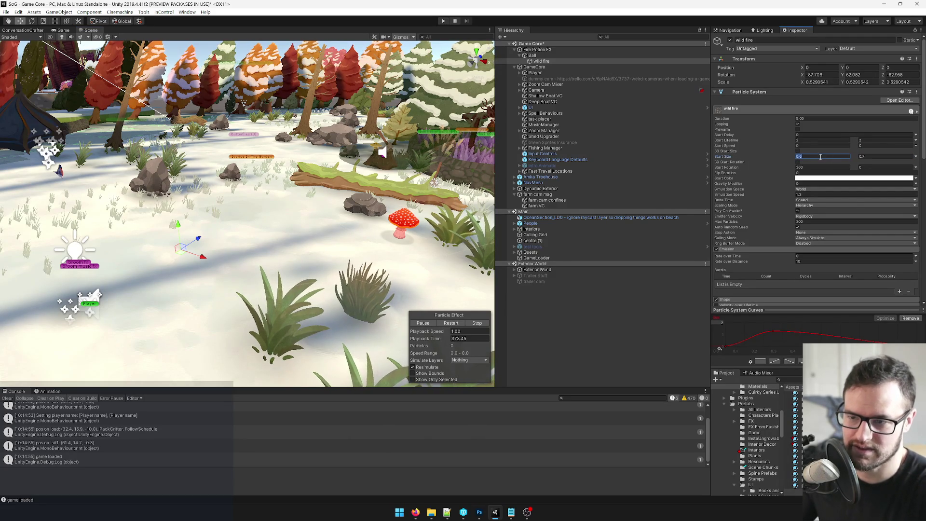
{"action": "key", "text": "Tab"}
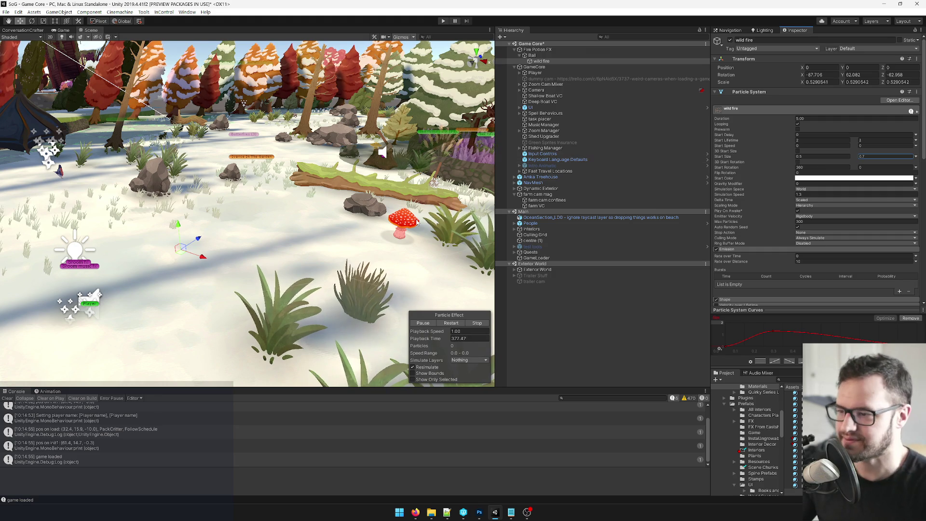
{"action": "left_click", "coordinate": [532, 55]}
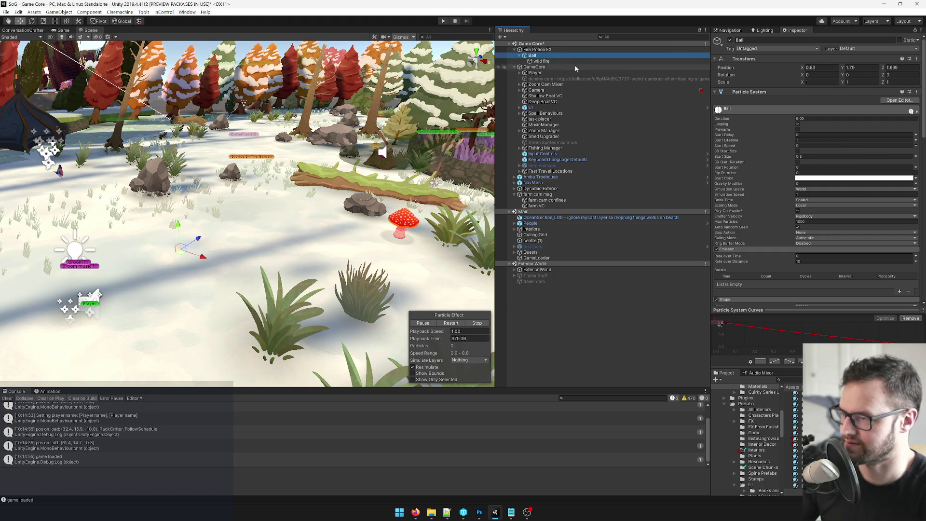
Step: Rename the wild fire object to 'fire'
{"action": "mouse_move", "coordinate": [198, 238]}
{"action": "left_mouse_down"}
{"action": "mouse_move", "coordinate": [266, 198]}
{"action": "mouse_move", "coordinate": [203, 221]}
{"action": "mouse_move", "coordinate": [221, 182]}
{"action": "mouse_move", "coordinate": [255, 178]}
{"action": "left_mouse_up"}
{"action": "key", "text": "ctrl+z"}
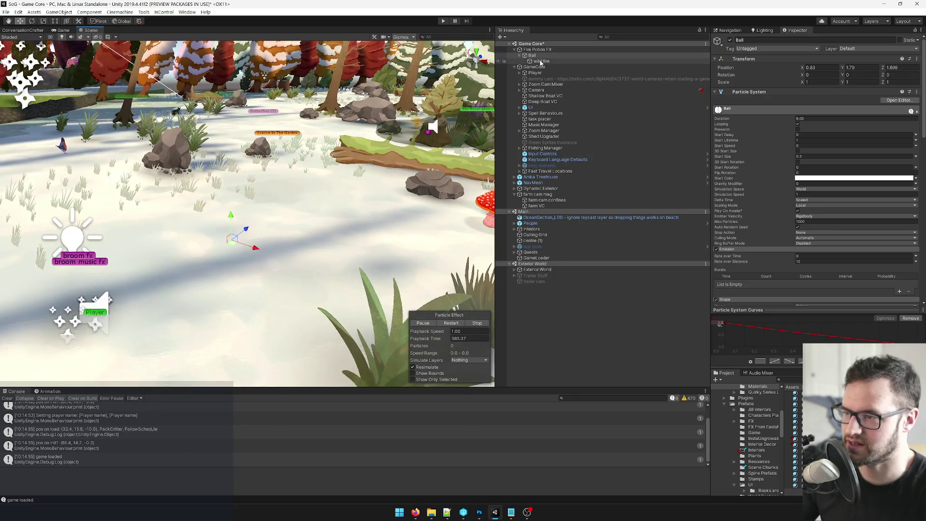
{"action": "left_click", "coordinate": [541, 61]}
{"action": "left_click", "coordinate": [766, 40]}
{"action": "type", "text": "fire"}
{"action": "key", "text": "Return"}
Step: Add a new Particle System under Ball via Effects > Particle System
{"action": "left_click", "coordinate": [532, 55]}
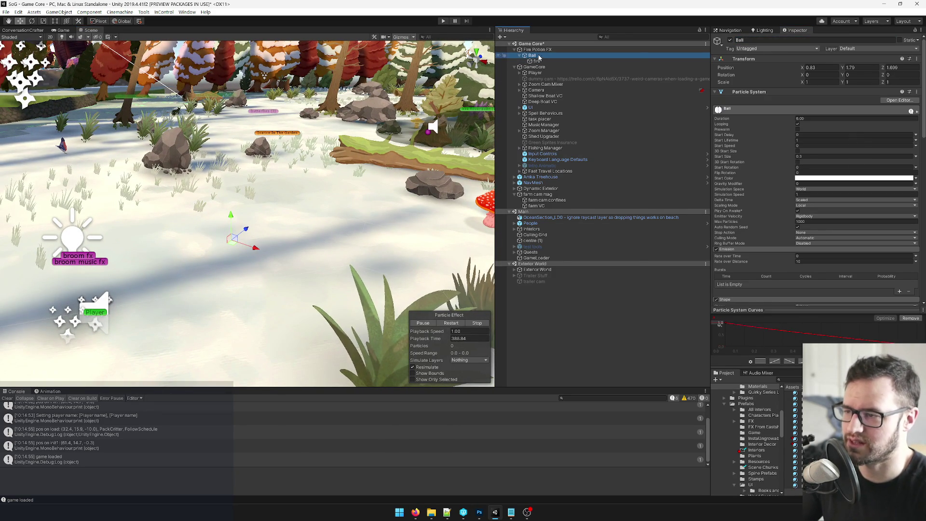
{"action": "right_click", "coordinate": [538, 55]}
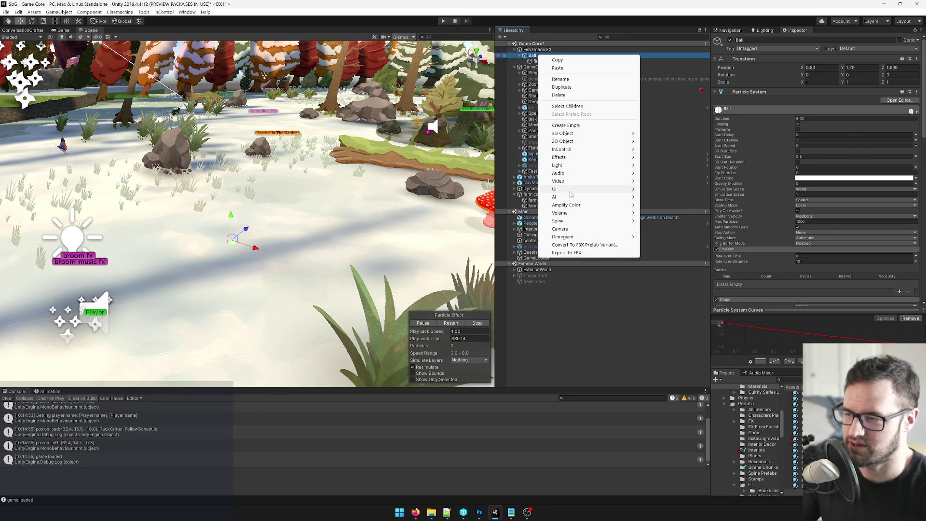
{"action": "mouse_move", "coordinate": [571, 193]}
{"action": "mouse_move", "coordinate": [576, 174]}
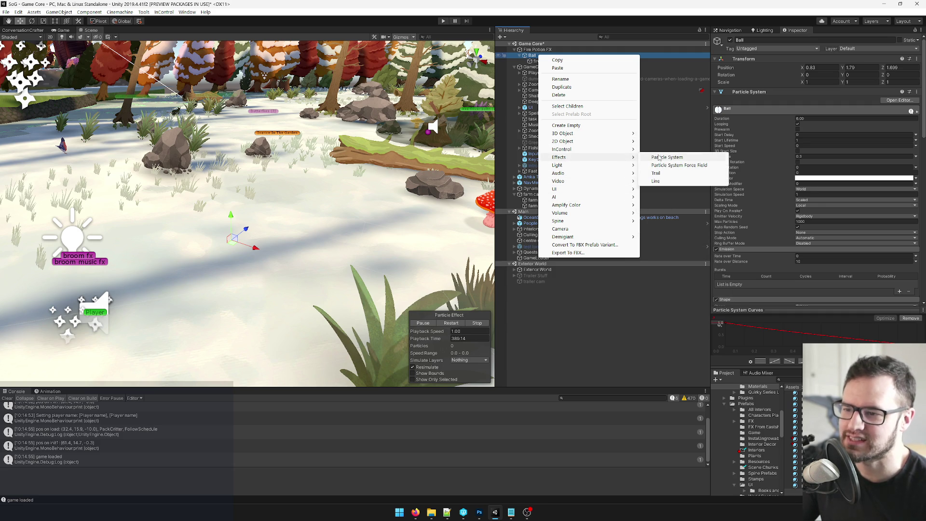
{"action": "left_click", "coordinate": [659, 158]}
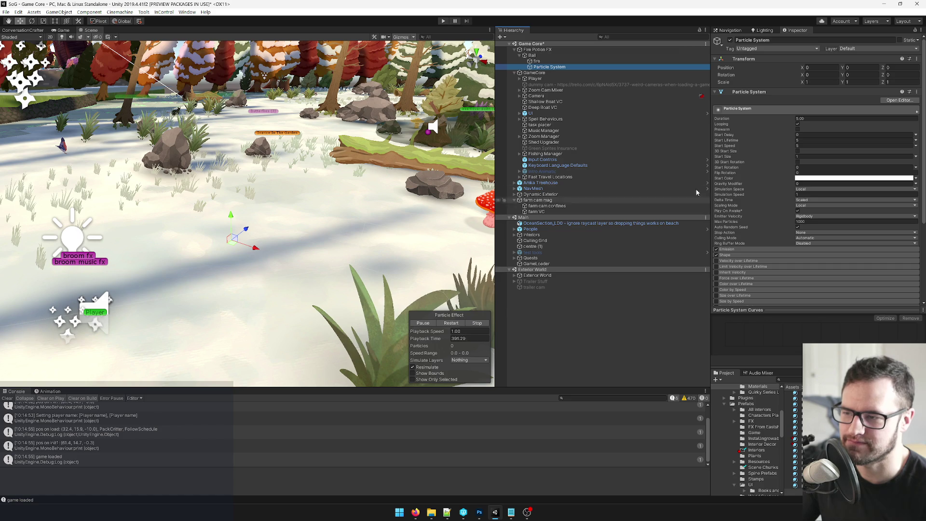
{"action": "scroll", "coordinate": [468, 319], "scroll_direction": "up", "scroll_amount": 3}
Step: Restart the new Particle System's preview, orbit to see its particles, and reach its Renderer settings
{"action": "left_click", "coordinate": [451, 323]}
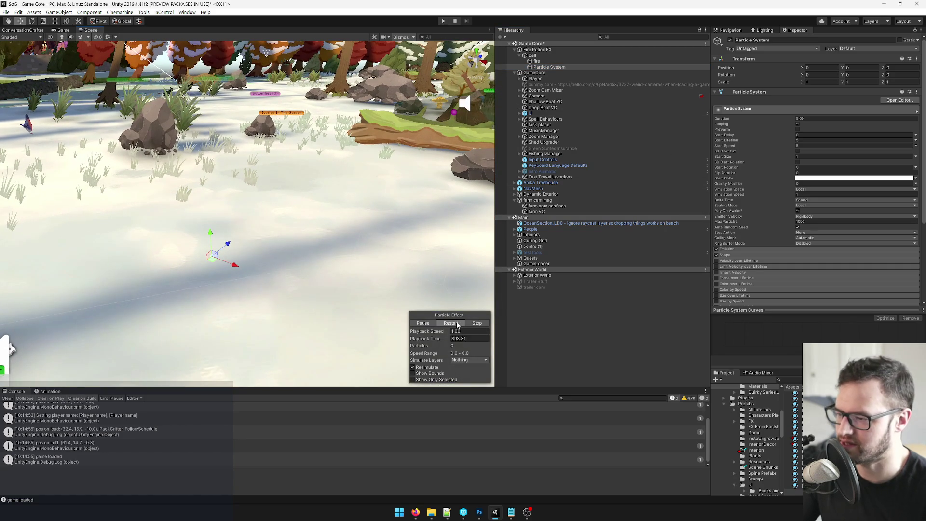
{"action": "left_click_drag", "start_coordinate": [260, 212], "coordinate": [212, 189]}
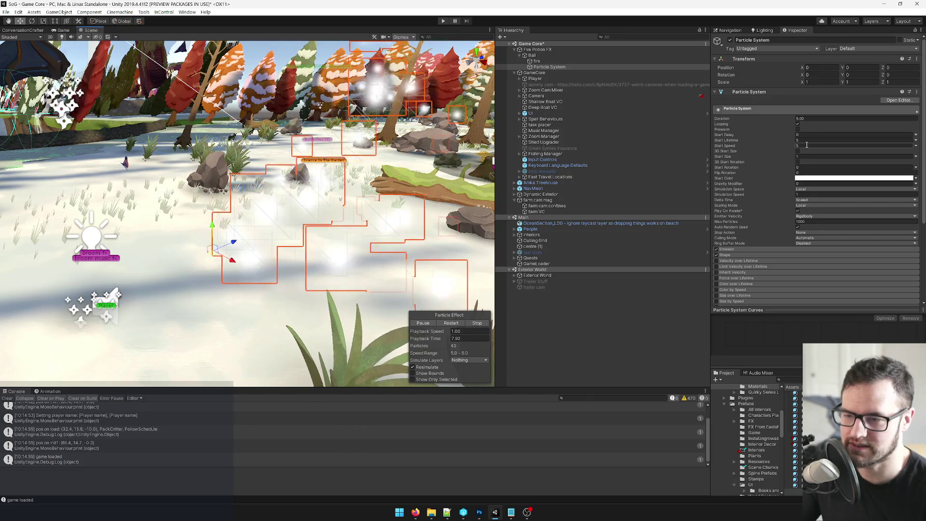
{"action": "scroll", "coordinate": [781, 233], "scroll_direction": "down", "scroll_amount": 5}
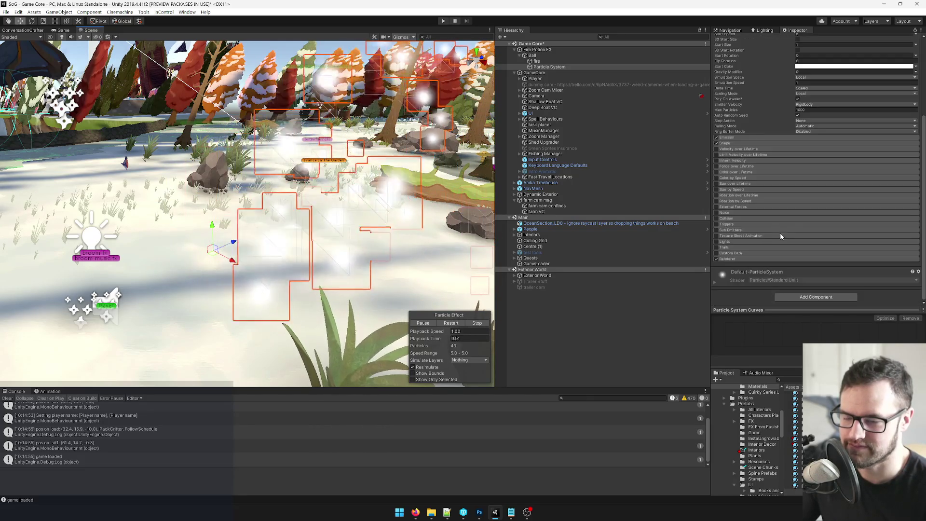
{"action": "left_click", "coordinate": [746, 258]}
Step: Search materials for 'spark', try the sparkle materials on the particles, and settle on Glow Sparkle
{"action": "left_click", "coordinate": [915, 277]}
{"action": "type", "text": "spark"}
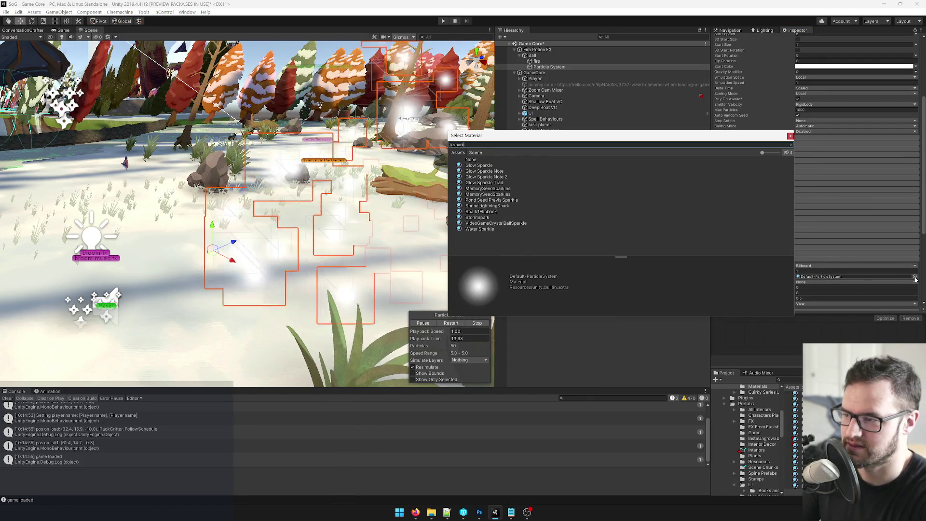
{"action": "left_click", "coordinate": [483, 166]}
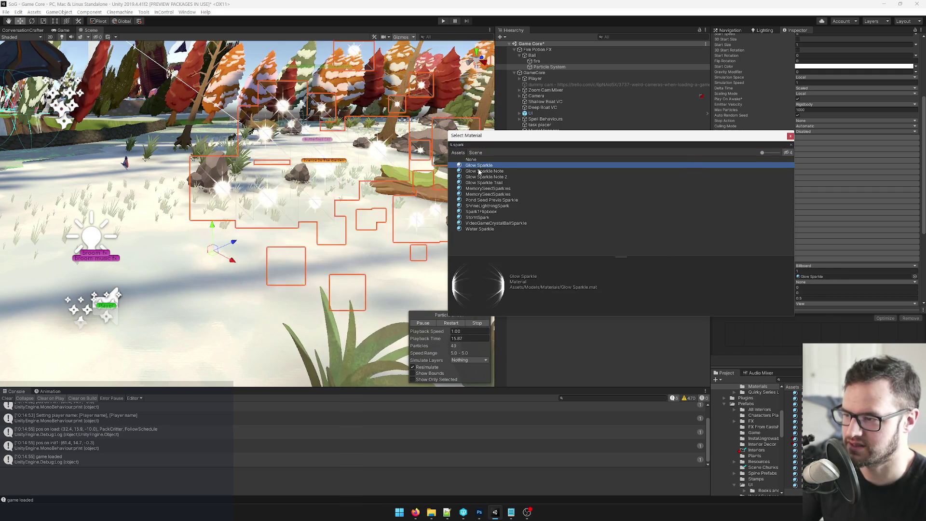
{"action": "left_click", "coordinate": [479, 171]}
{"action": "left_click", "coordinate": [478, 177]}
{"action": "left_click", "coordinate": [478, 183]}
{"action": "left_click", "coordinate": [479, 189]}
{"action": "left_click", "coordinate": [480, 194]}
{"action": "left_click", "coordinate": [481, 200]}
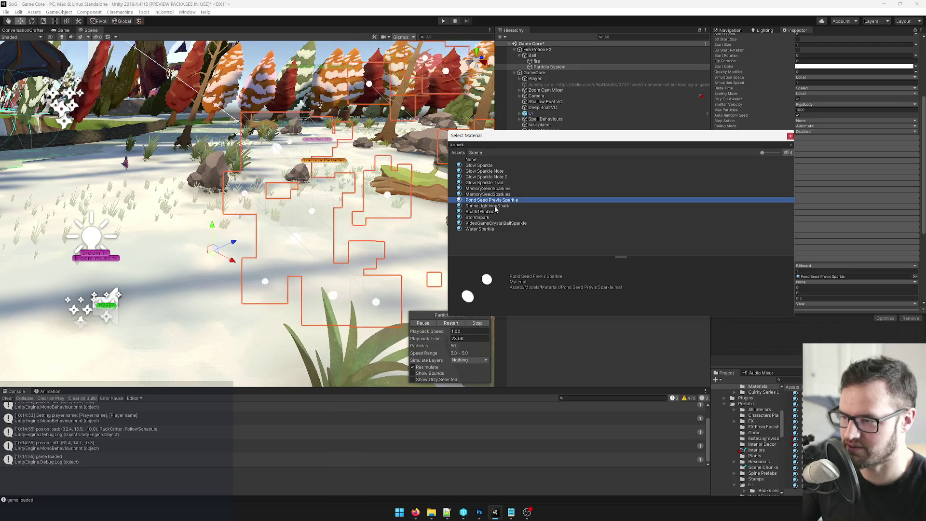
{"action": "left_click", "coordinate": [487, 230]}
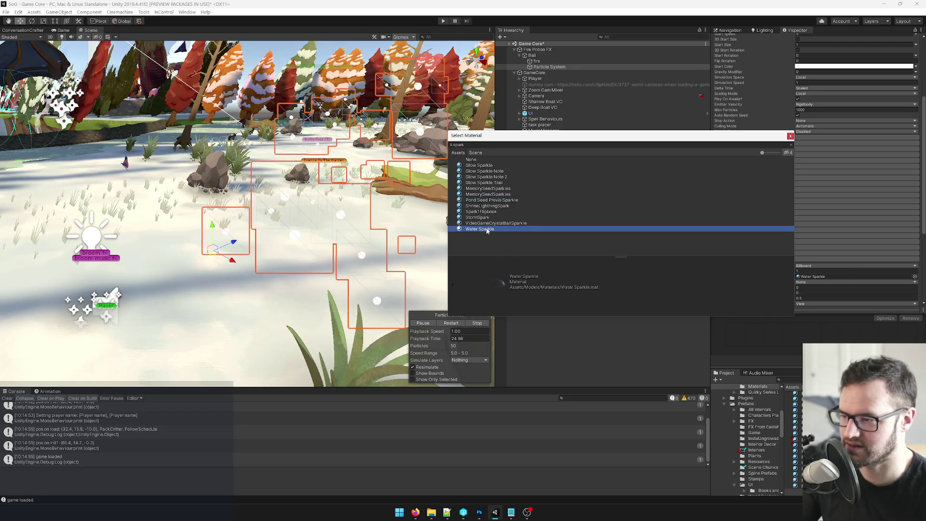
{"action": "left_click", "coordinate": [482, 200]}
{"action": "left_click", "coordinate": [485, 211]}
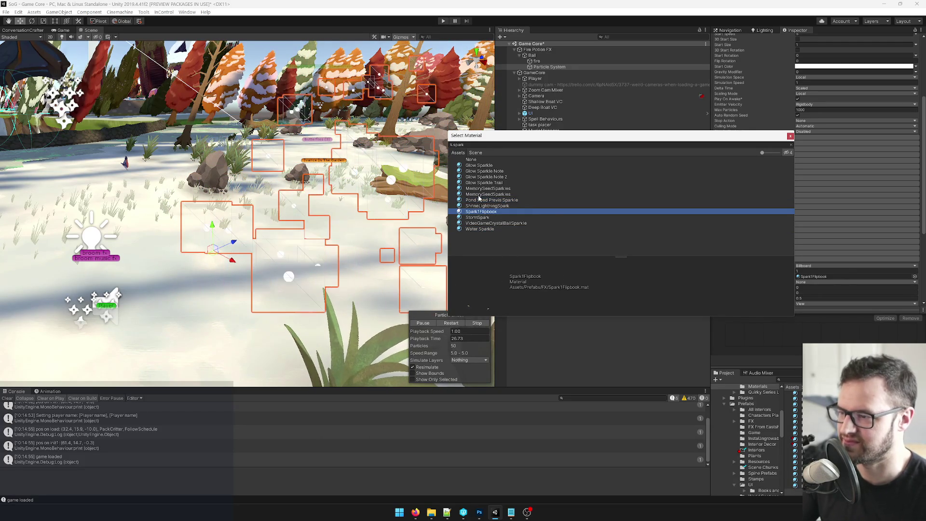
{"action": "left_click", "coordinate": [477, 218]}
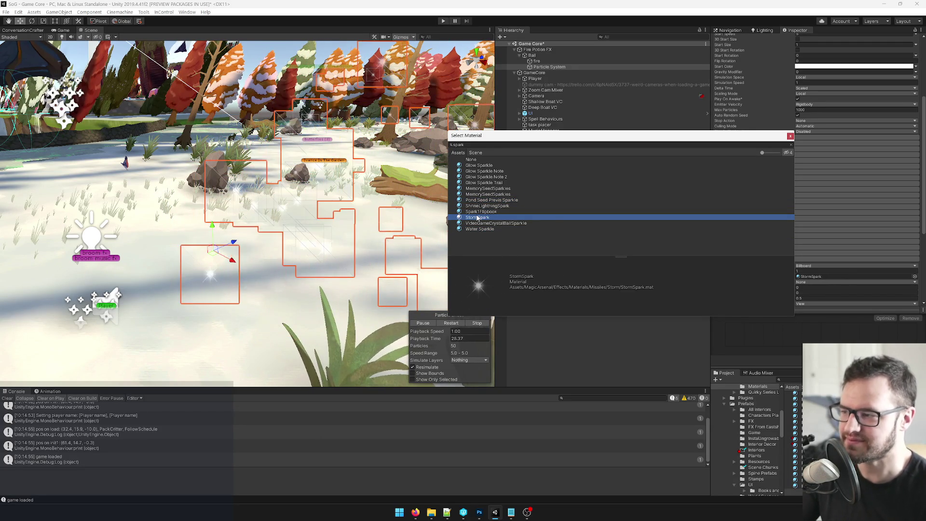
{"action": "left_click", "coordinate": [474, 166]}
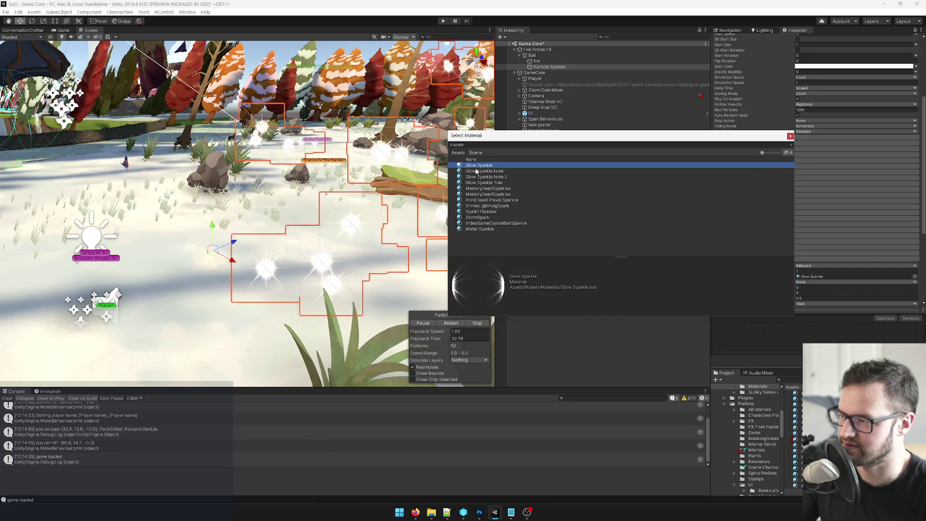
{"action": "left_click", "coordinate": [481, 172]}
{"action": "left_click", "coordinate": [484, 167]}
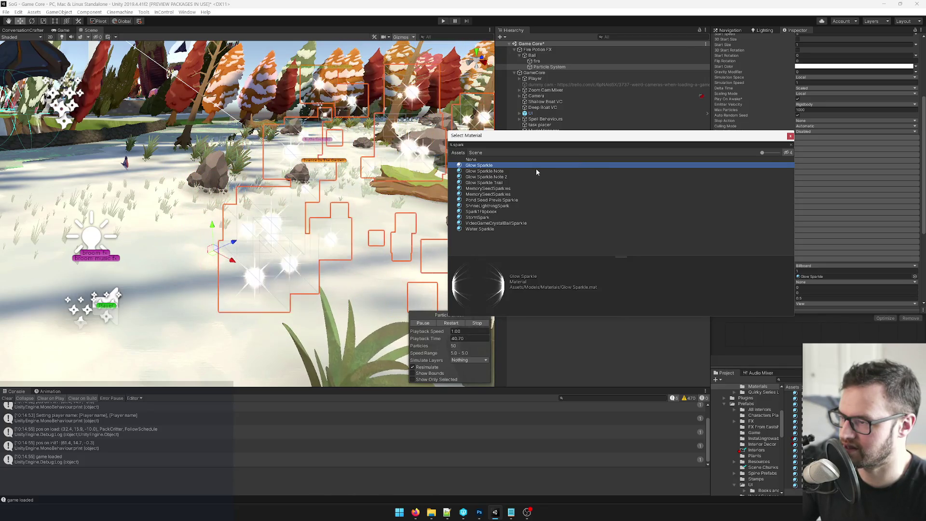
Step: Close the material picker keeping Glow Sparkle and open the Glow Sparkle material's settings
{"action": "left_click", "coordinate": [452, 145]}
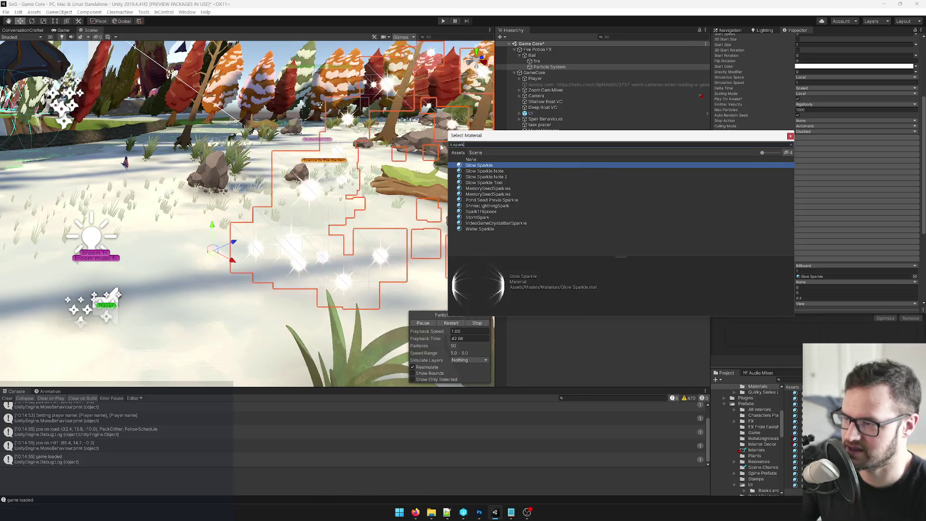
{"action": "type", "text": "circl"}
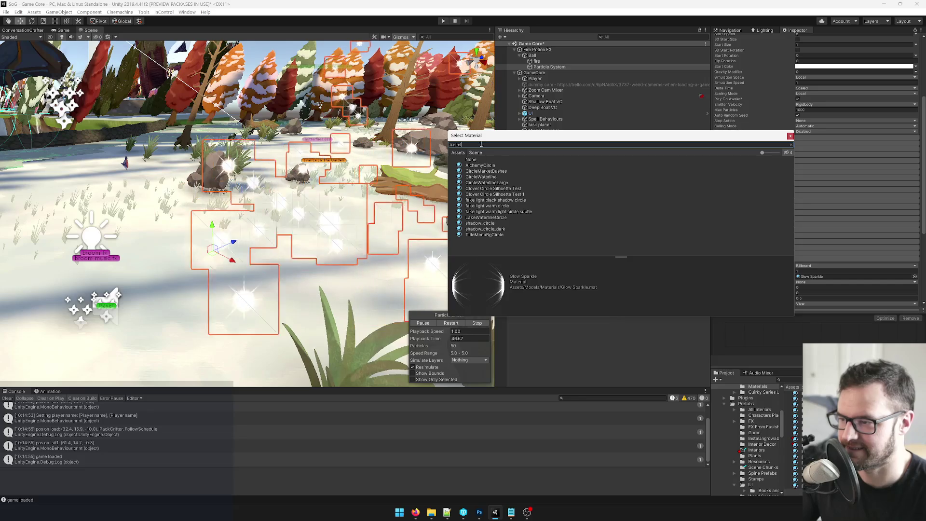
{"action": "left_click", "coordinate": [791, 136]}
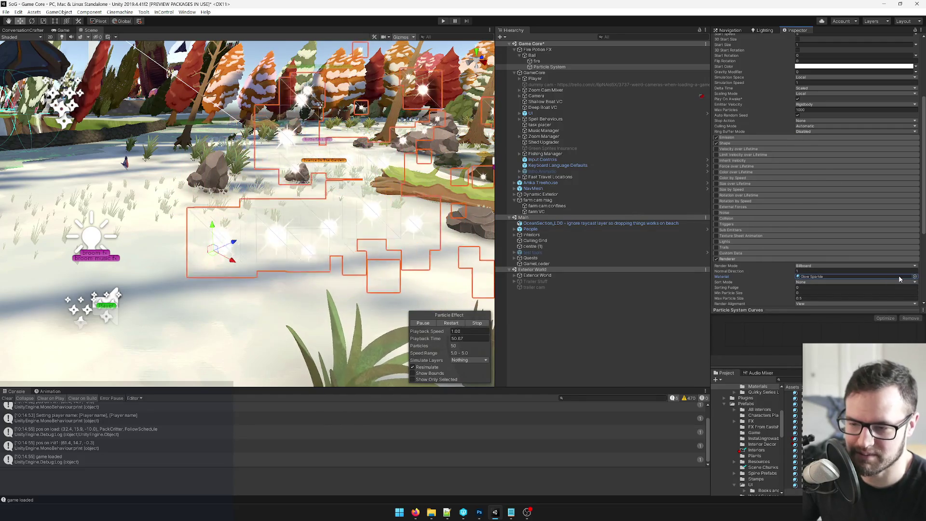
{"action": "left_click", "coordinate": [849, 276]}
{"action": "left_click", "coordinate": [794, 439]}
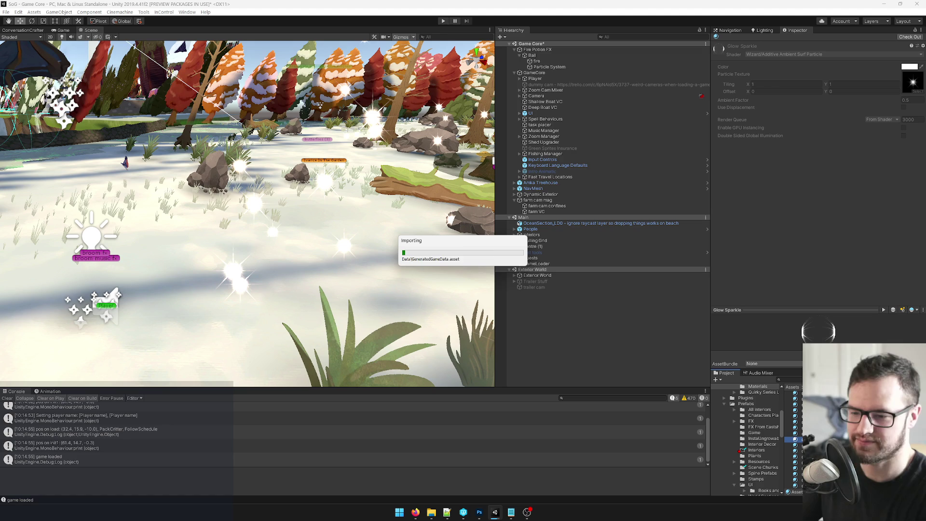
Step: Duplicate the Glow Sparkle material with Ctrl+D to create Glow Sparkle 1.mat
{"action": "key", "text": "ctrl+d"}
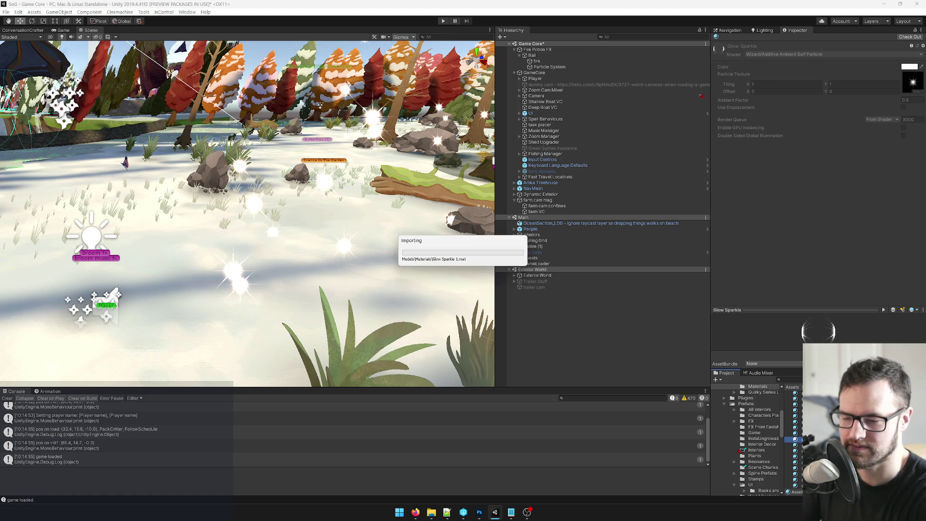
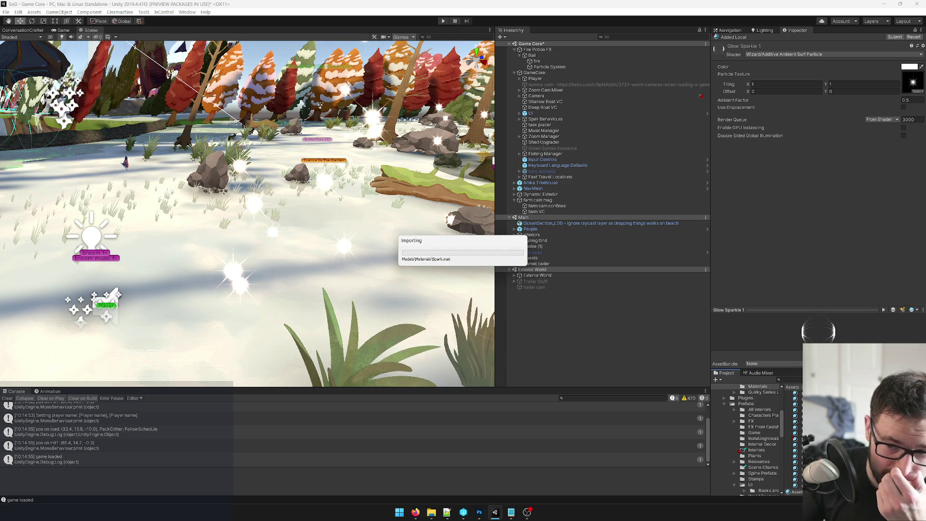
Step: Rename the Ball's new particle system to Sparks
{"action": "left_click", "coordinate": [795, 439]}
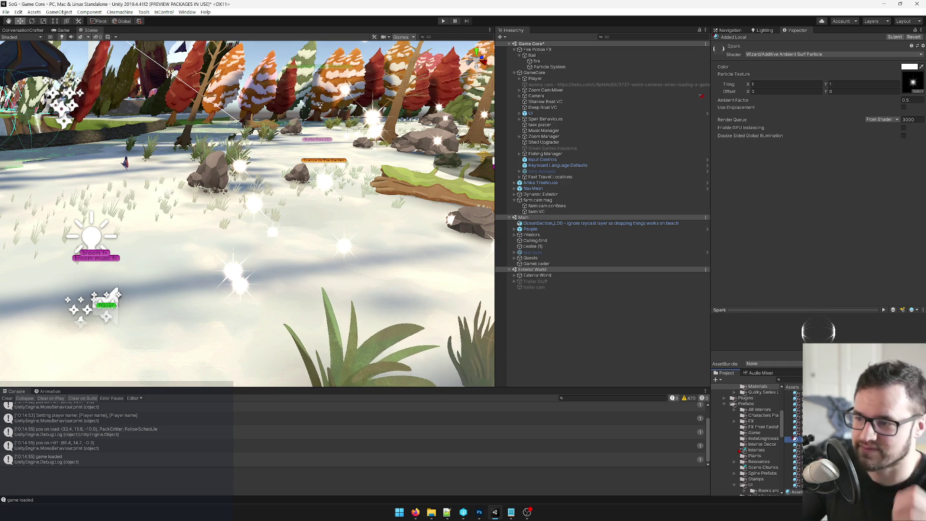
{"action": "left_click", "coordinate": [559, 68]}
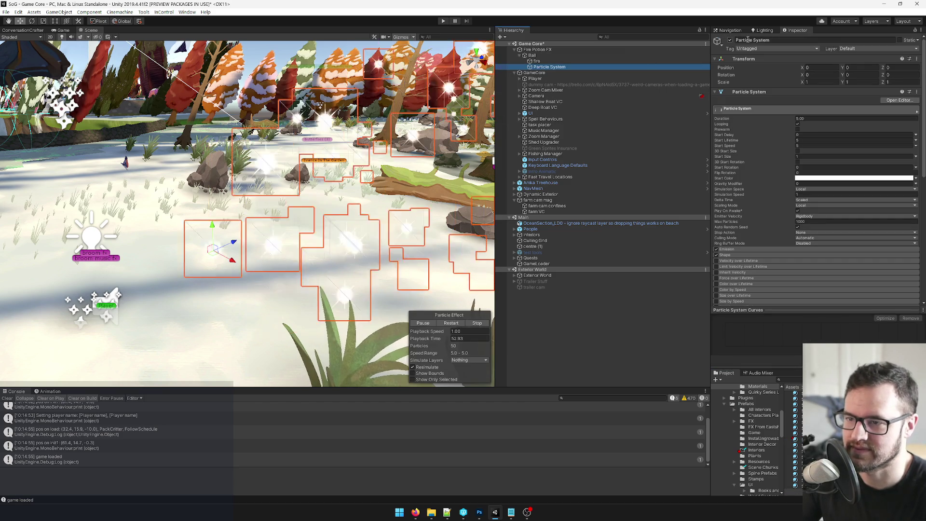
{"action": "type", "text": "Sparks"}
{"action": "key", "text": "Return"}
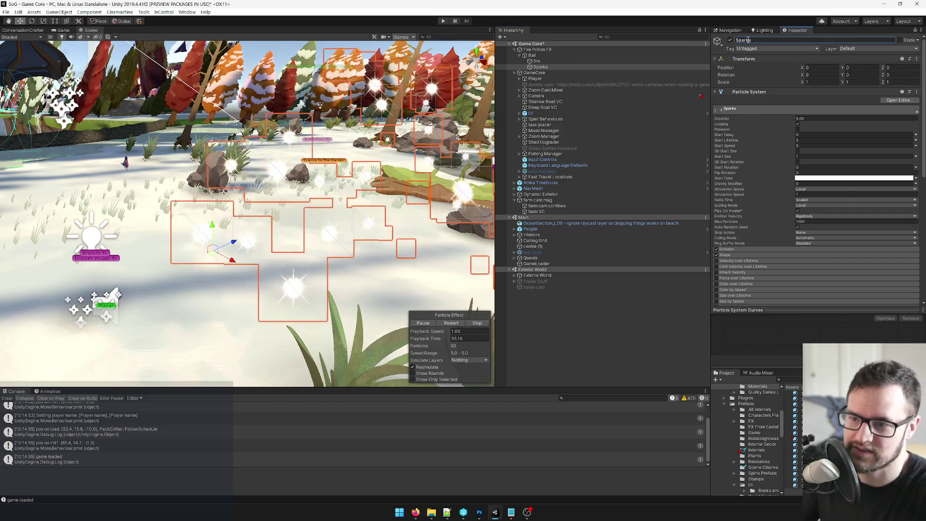
Step: Assign the Spark material to the particle system's Renderer
{"action": "scroll", "coordinate": [824, 160], "scroll_direction": "down", "scroll_amount": 10}
{"action": "left_click", "coordinate": [915, 147]}
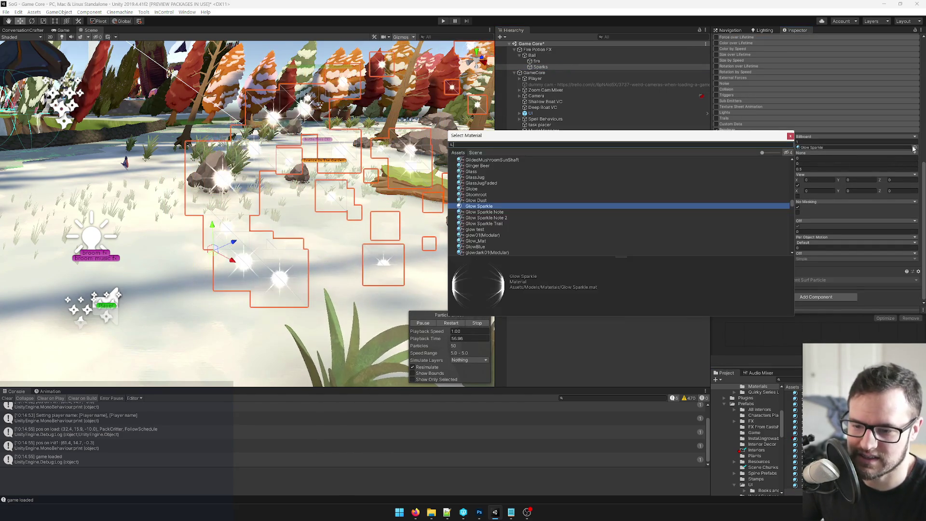
{"action": "type", "text": "spark"}
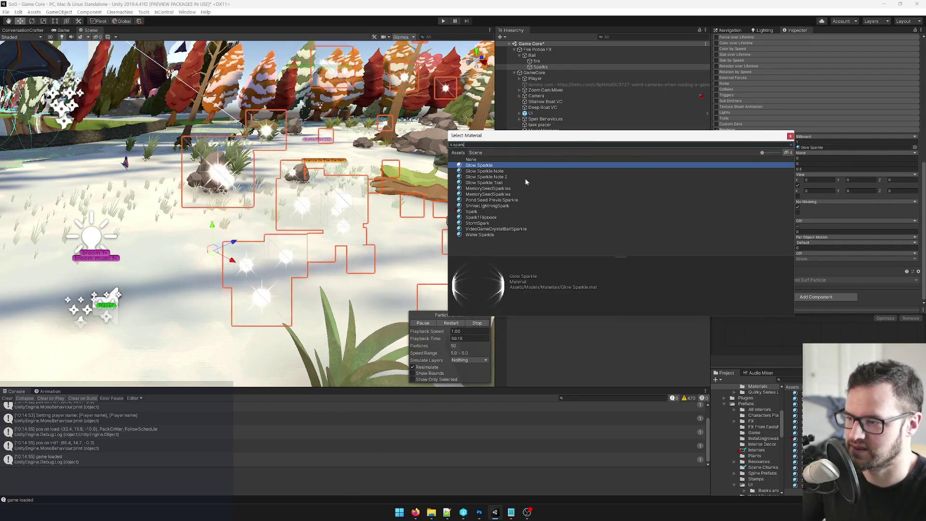
{"action": "double_click", "coordinate": [478, 212]}
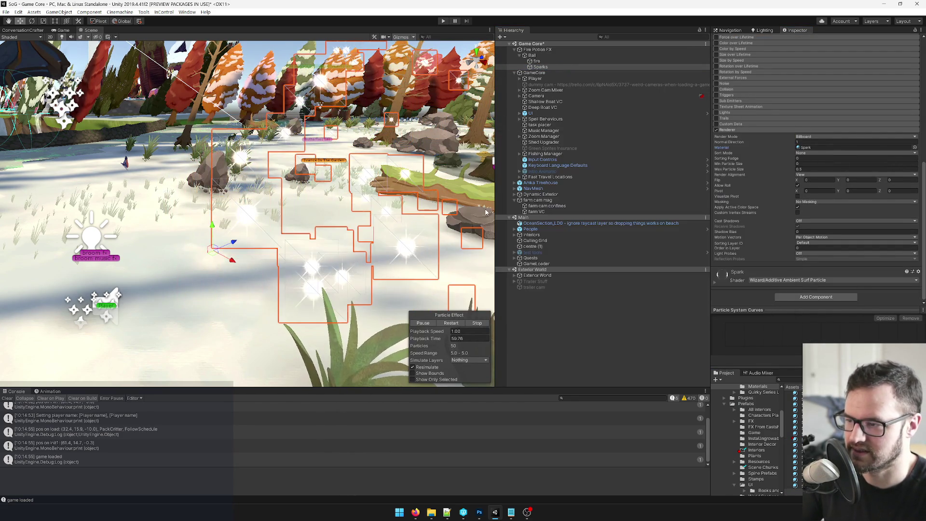
Step: Set the Spark material's Ambient Factor to 0
{"action": "double_click", "coordinate": [807, 149]}
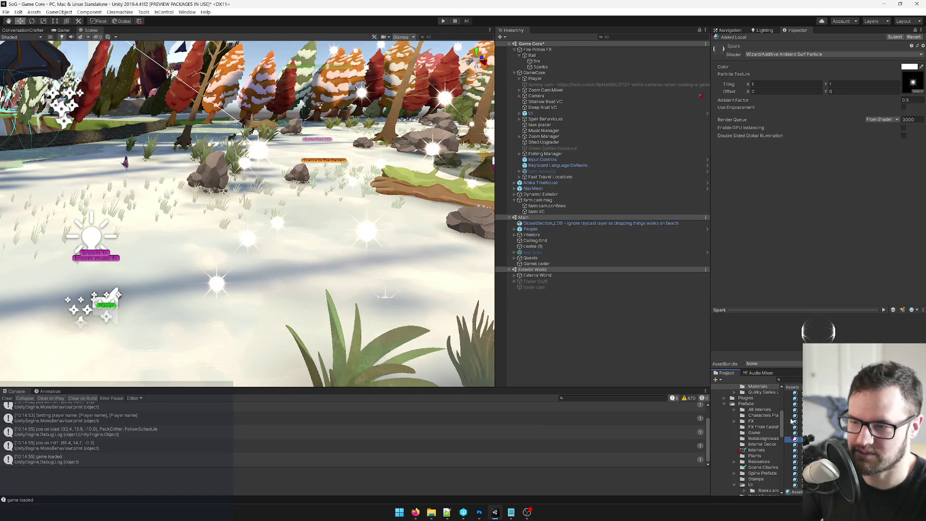
{"action": "left_click", "coordinate": [904, 100]}
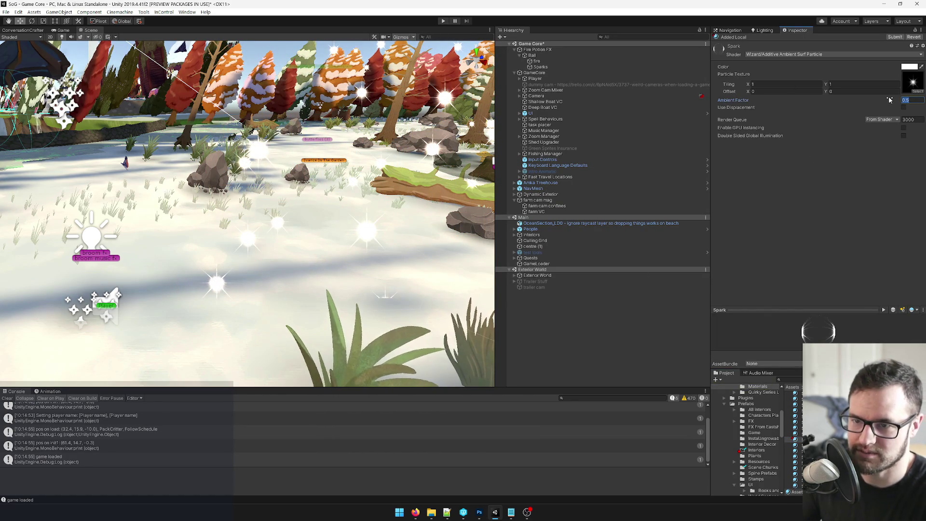
{"action": "type", "text": "0"}
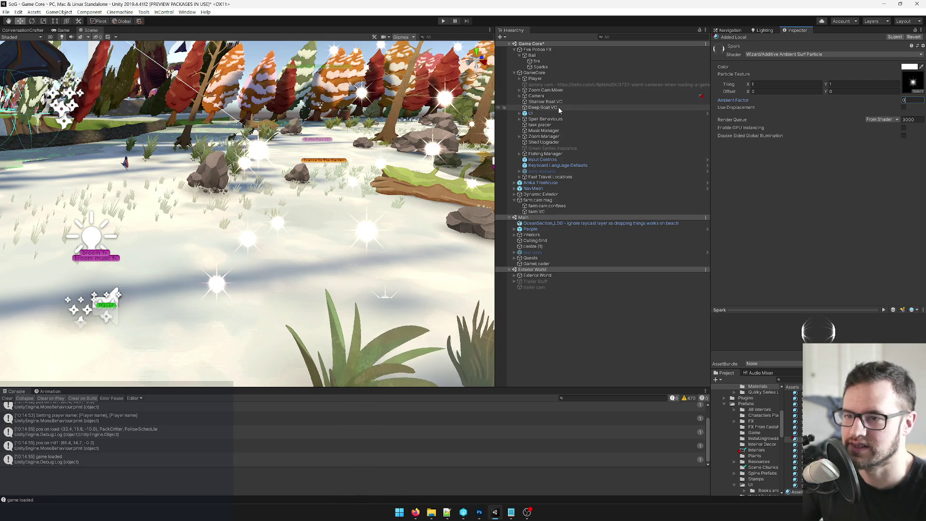
{"action": "left_click", "coordinate": [540, 67]}
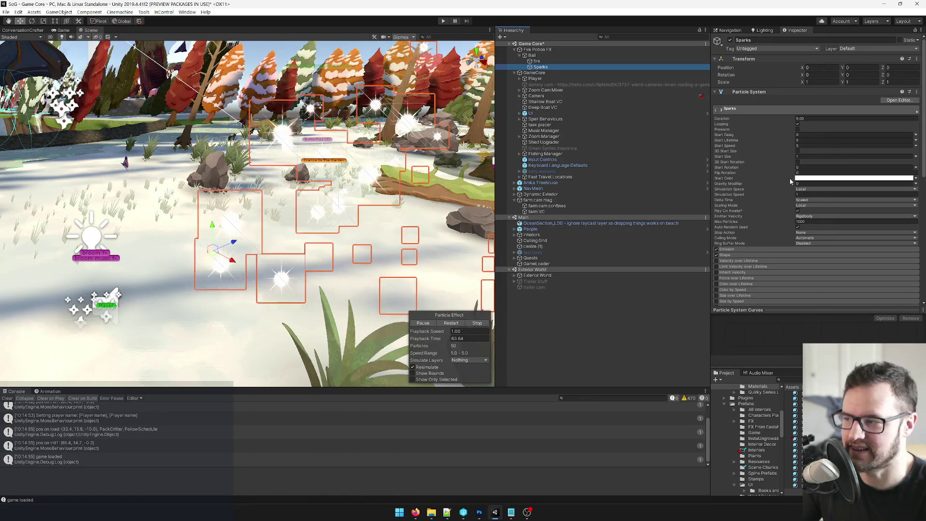
Step: Set Emission Rate over Time to 0 and Rate over Distance to 10
{"action": "left_click", "coordinate": [728, 249]}
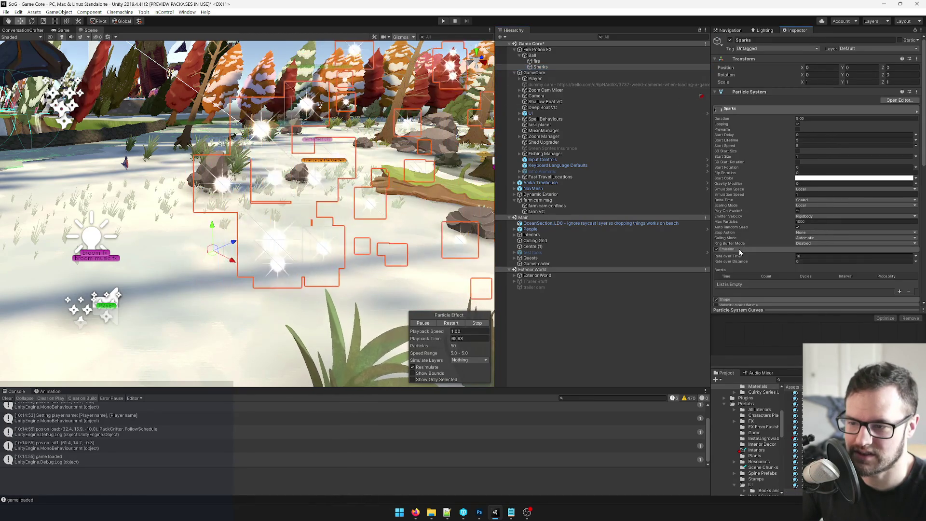
{"action": "left_click", "coordinate": [820, 256]}
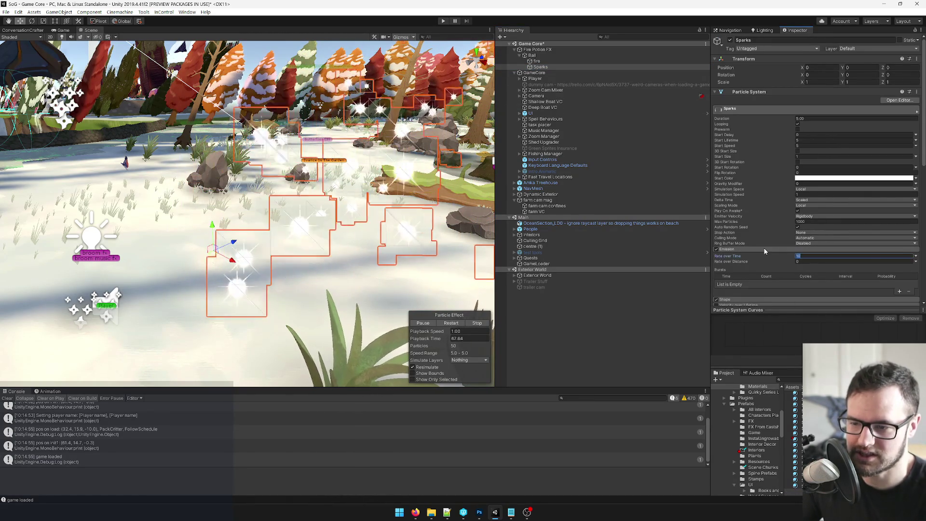
{"action": "type", "text": "0"}
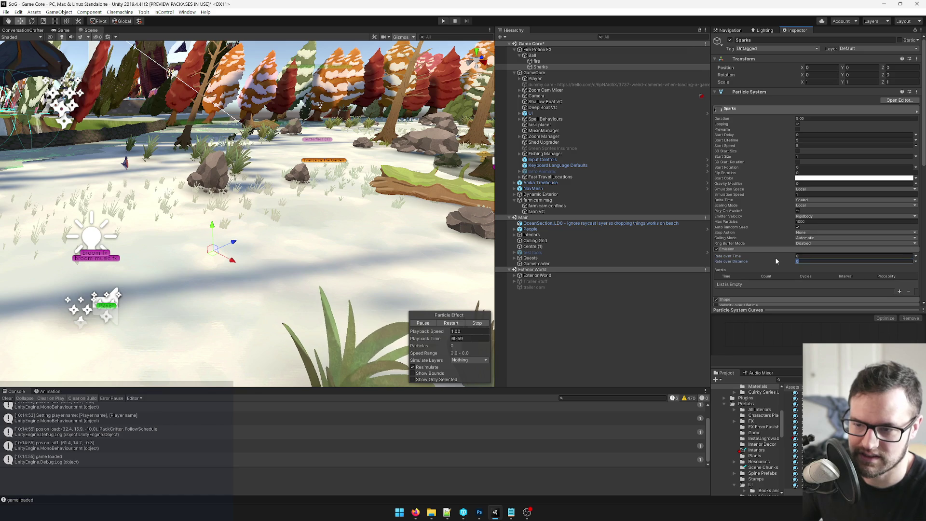
{"action": "key", "text": "Return"}
{"action": "scroll", "coordinate": [820, 200], "scroll_direction": "down", "scroll_amount": 5}
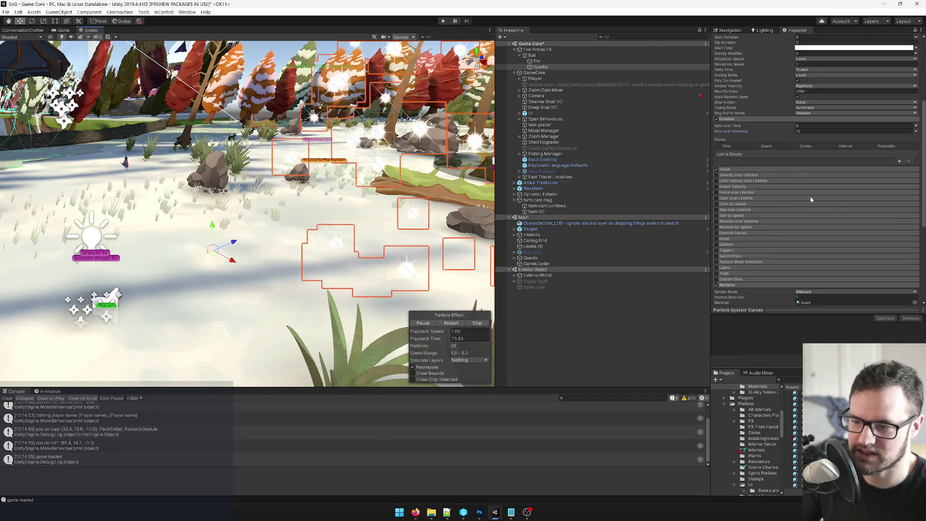
{"action": "scroll", "coordinate": [821, 200], "scroll_direction": "up", "scroll_amount": 3}
Step: Make the emitter shape a Sphere with radius 0.1
{"action": "left_click", "coordinate": [801, 233]}
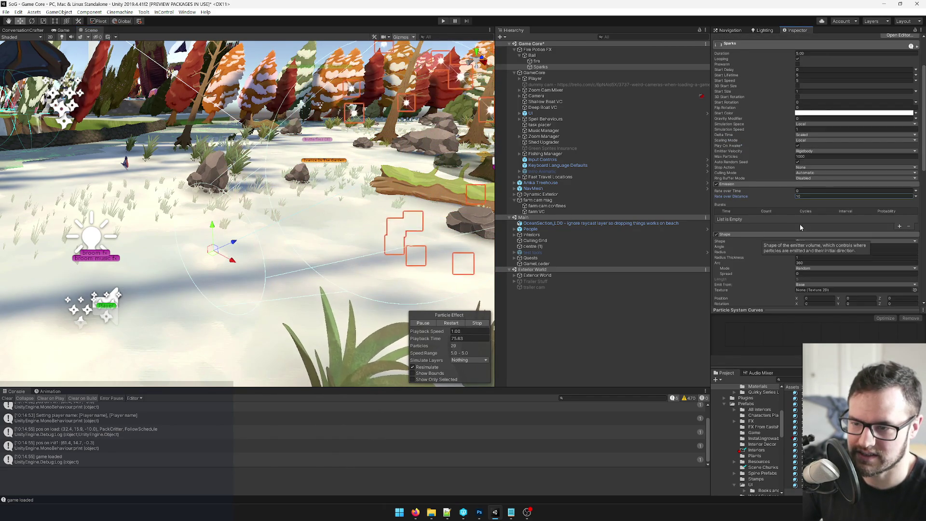
{"action": "left_click", "coordinate": [820, 241]}
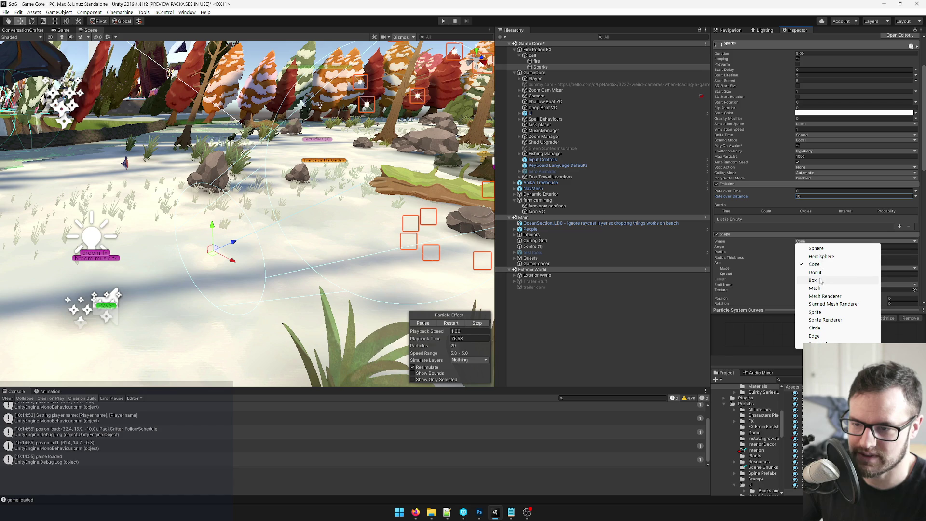
{"action": "left_click", "coordinate": [825, 249]}
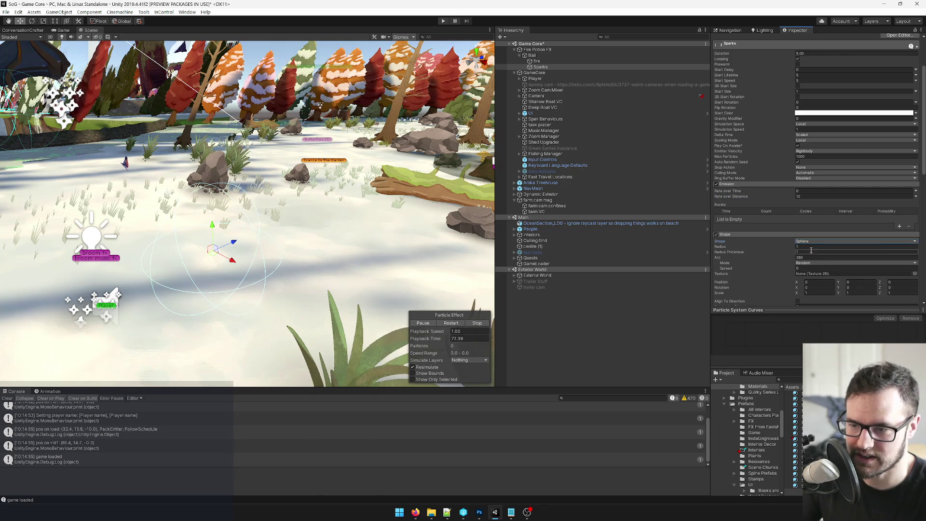
{"action": "left_click", "coordinate": [779, 247]}
{"action": "type", "text": "0.1"}
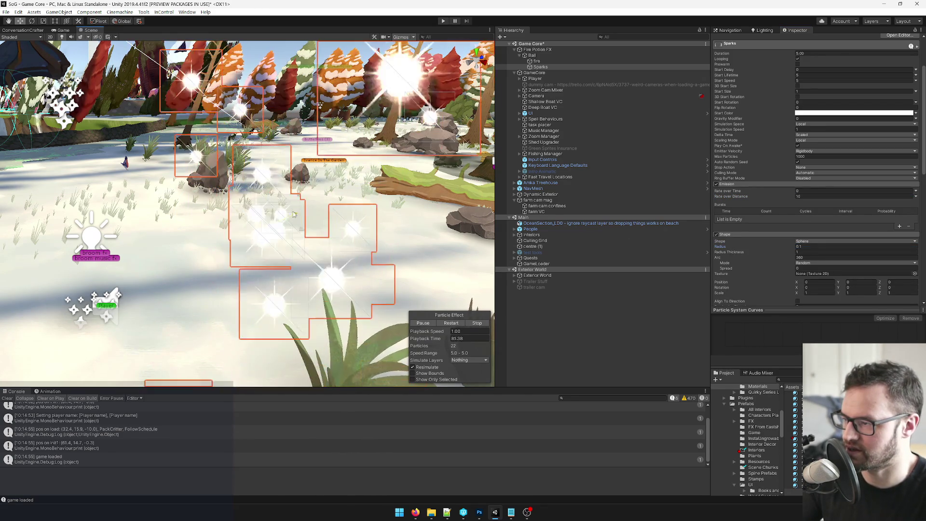
Step: Set Start Speed to 0, test-moving the emitter and undoing the moves
{"action": "scroll", "coordinate": [795, 159], "scroll_direction": "up", "scroll_amount": 3}
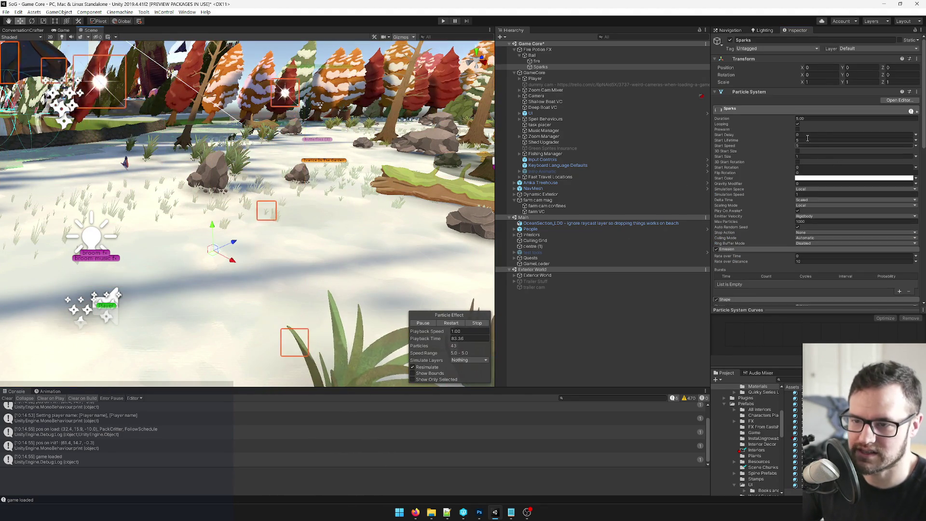
{"action": "left_click", "coordinate": [805, 145]}
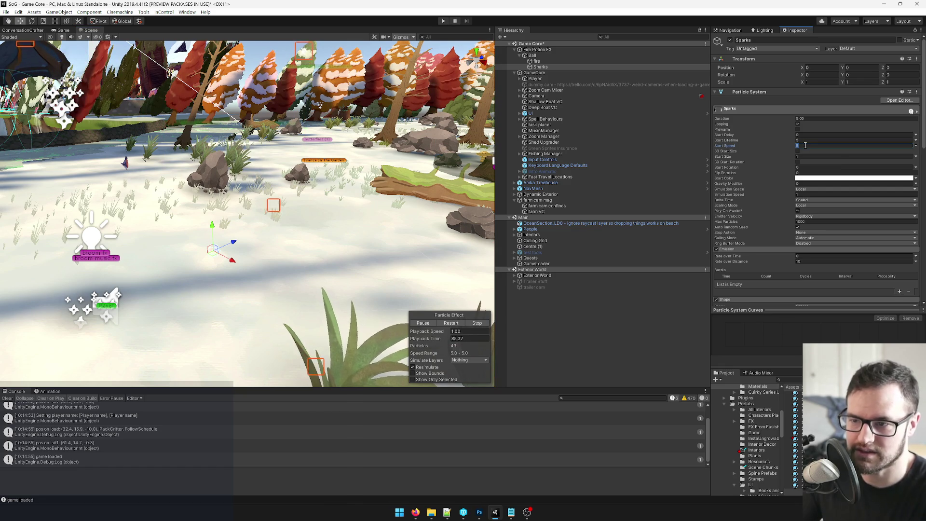
{"action": "type", "text": "0"}
{"action": "key", "text": "Return"}
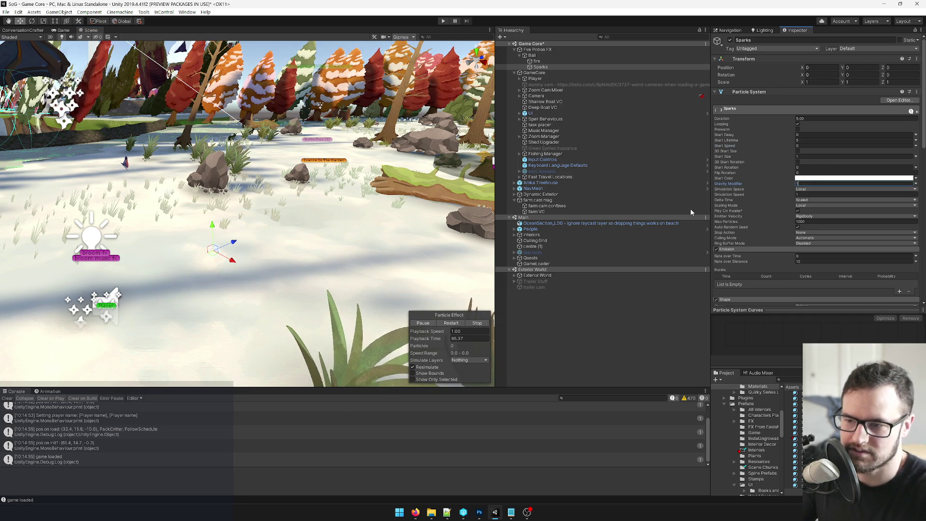
{"action": "mouse_move", "coordinate": [236, 233]}
{"action": "left_mouse_down"}
{"action": "mouse_move", "coordinate": [289, 227]}
{"action": "mouse_move", "coordinate": [257, 225]}
{"action": "mouse_move", "coordinate": [356, 162]}
{"action": "mouse_move", "coordinate": [232, 222]}
{"action": "mouse_move", "coordinate": [322, 209]}
{"action": "mouse_move", "coordinate": [231, 227]}
{"action": "mouse_move", "coordinate": [345, 219]}
{"action": "left_mouse_up"}
{"action": "key", "text": "ctrl+z"}
{"action": "key", "text": "ctrl+z"}
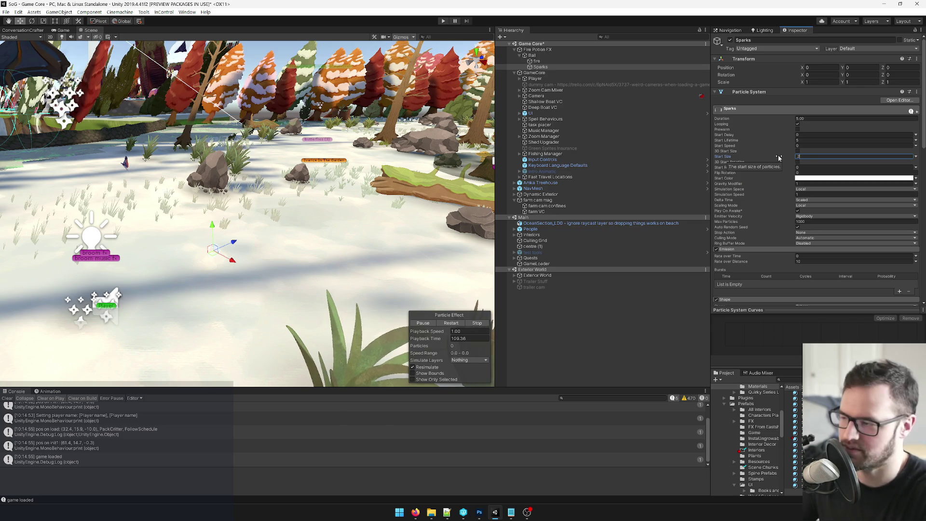
{"action": "mouse_move", "coordinate": [242, 237]}
{"action": "left_mouse_down"}
{"action": "mouse_move", "coordinate": [314, 224]}
{"action": "mouse_move", "coordinate": [204, 245]}
{"action": "left_mouse_up"}
{"action": "key", "text": "ctrl+z"}
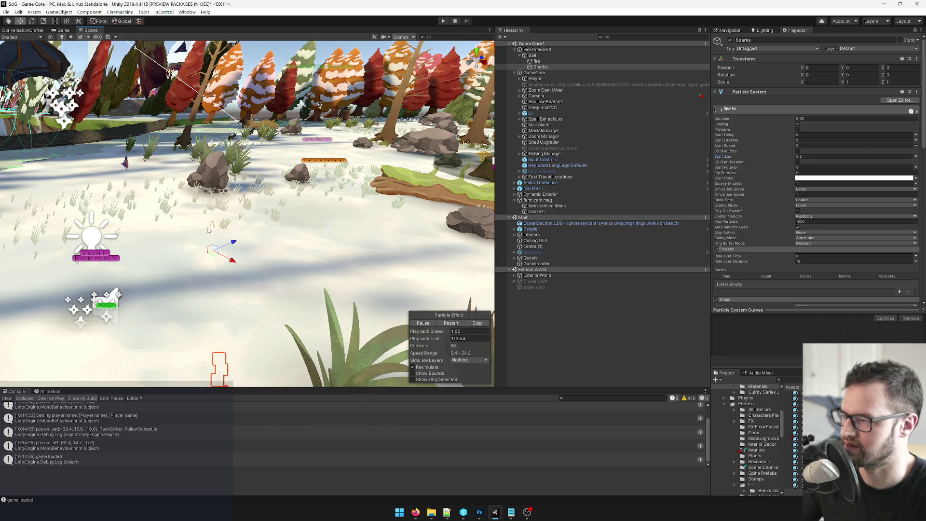
Step: Switch the Simulation Space from Local to World
{"action": "scroll", "coordinate": [782, 132], "scroll_direction": "down", "scroll_amount": 3}
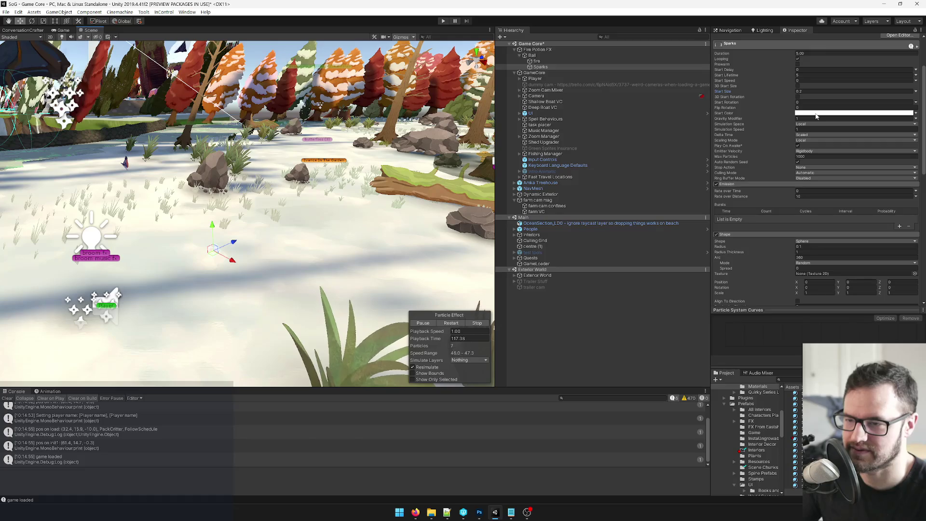
{"action": "scroll", "coordinate": [799, 175], "scroll_direction": "down", "scroll_amount": 3}
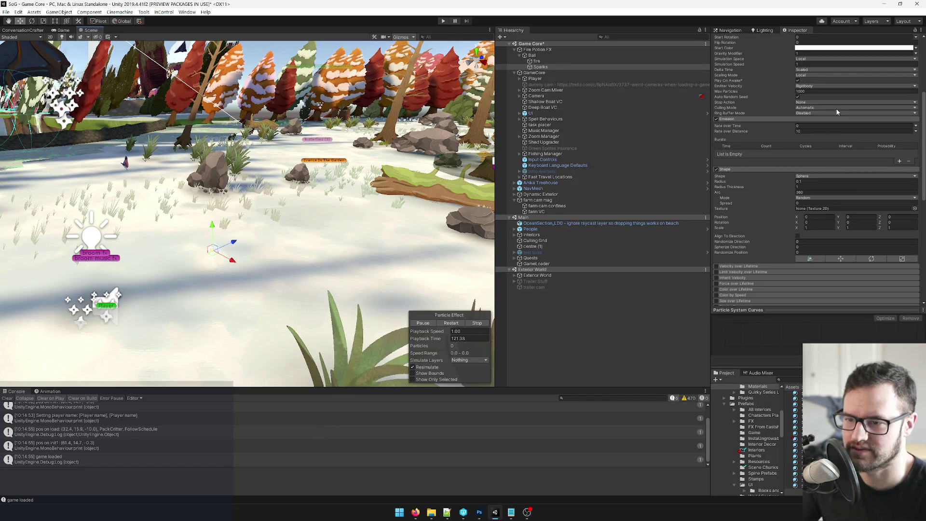
{"action": "scroll", "coordinate": [833, 96], "scroll_direction": "up", "scroll_amount": 3}
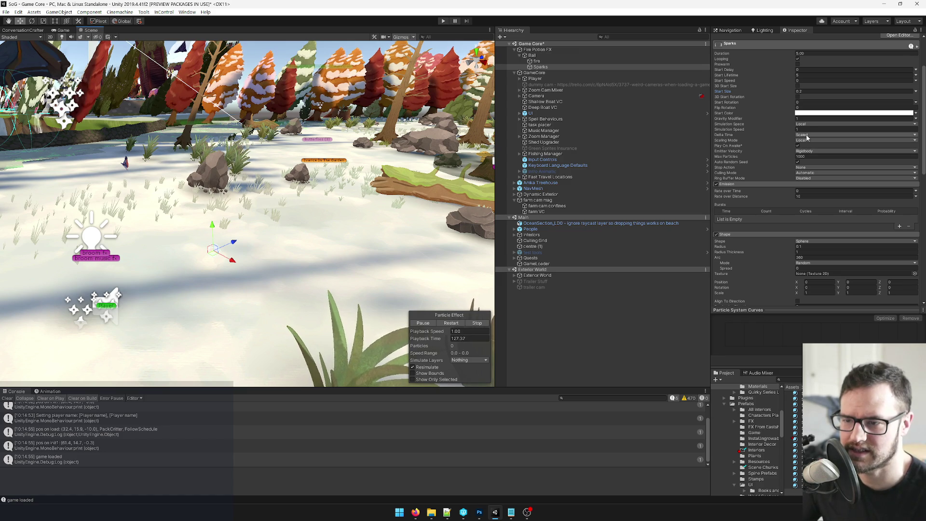
{"action": "left_click", "coordinate": [820, 124]}
{"action": "left_click", "coordinate": [810, 139]}
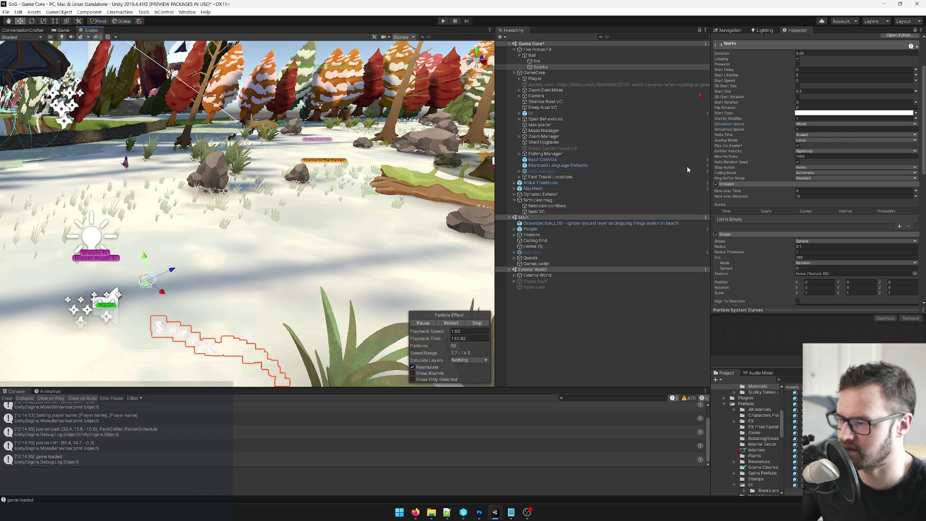
{"action": "scroll", "coordinate": [788, 181], "scroll_direction": "down", "scroll_amount": 10}
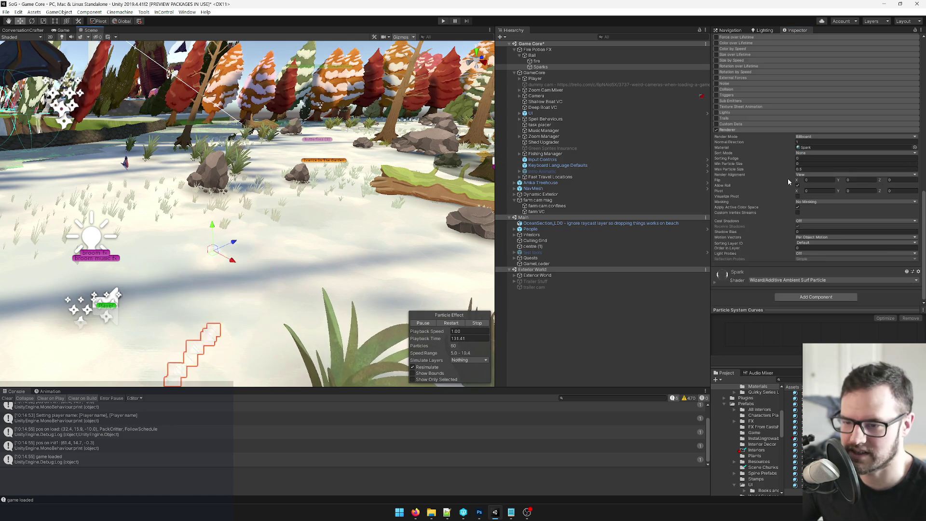
Step: Enable Trails on Sparks and set the trail Color over Lifetime mode to Gradient
{"action": "left_click", "coordinate": [716, 118]}
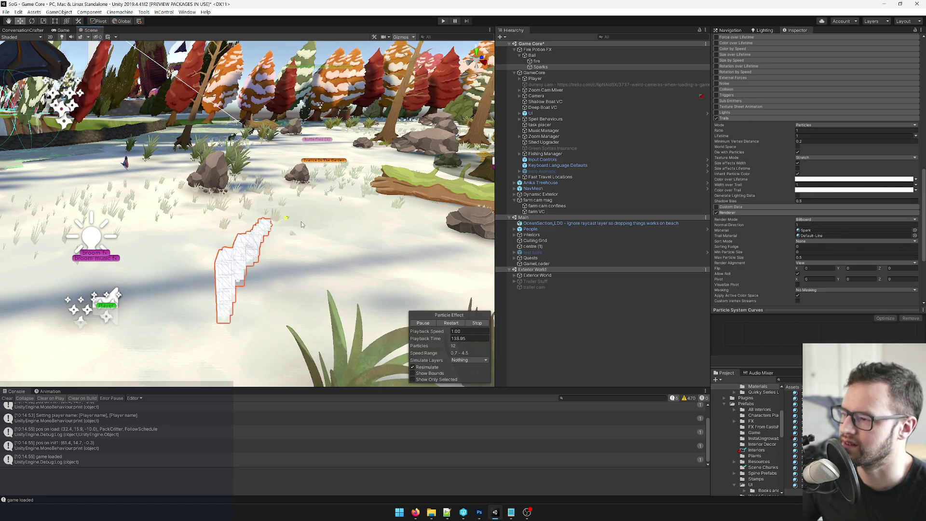
{"action": "key", "text": "f"}
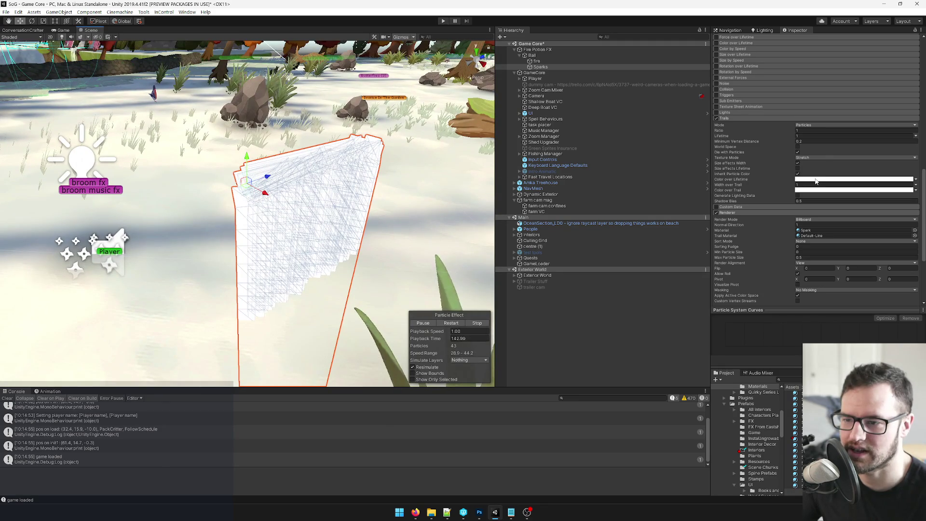
{"action": "left_click", "coordinate": [816, 181]}
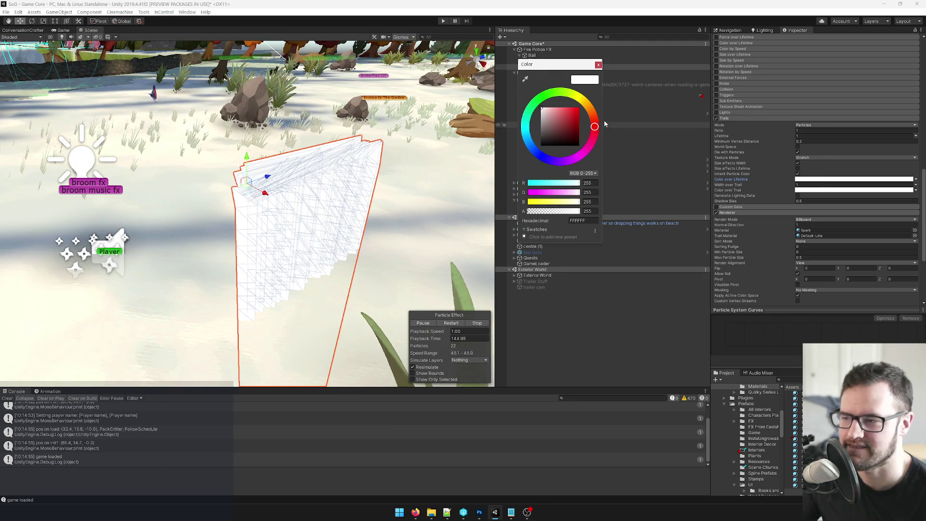
{"action": "left_click", "coordinate": [597, 65]}
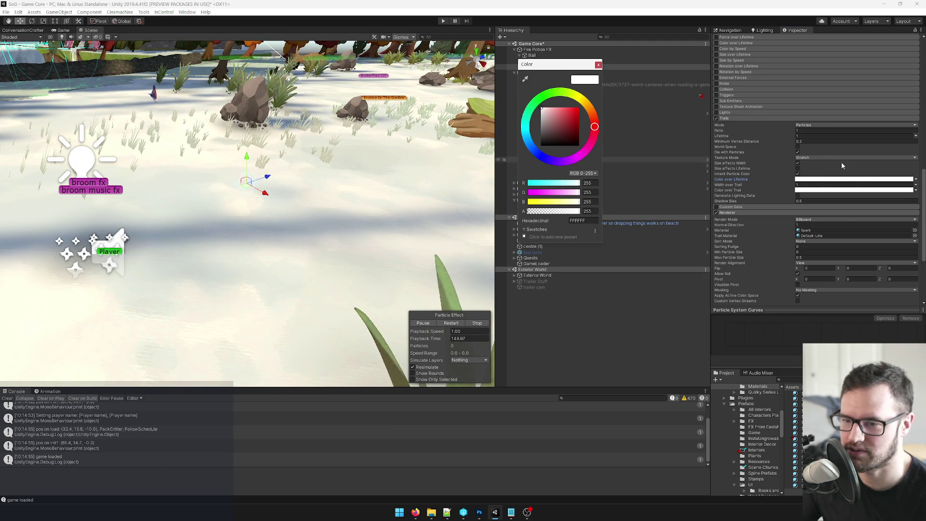
{"action": "left_click", "coordinate": [916, 180]}
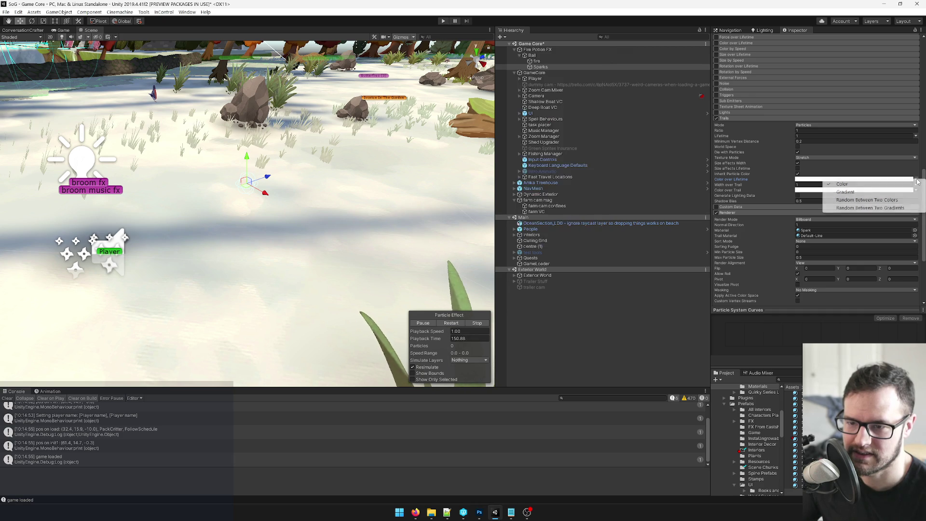
{"action": "left_click", "coordinate": [833, 184]}
Step: Build a yellow-to-orange trail gradient and delete its white end key
{"action": "left_click", "coordinate": [834, 180]}
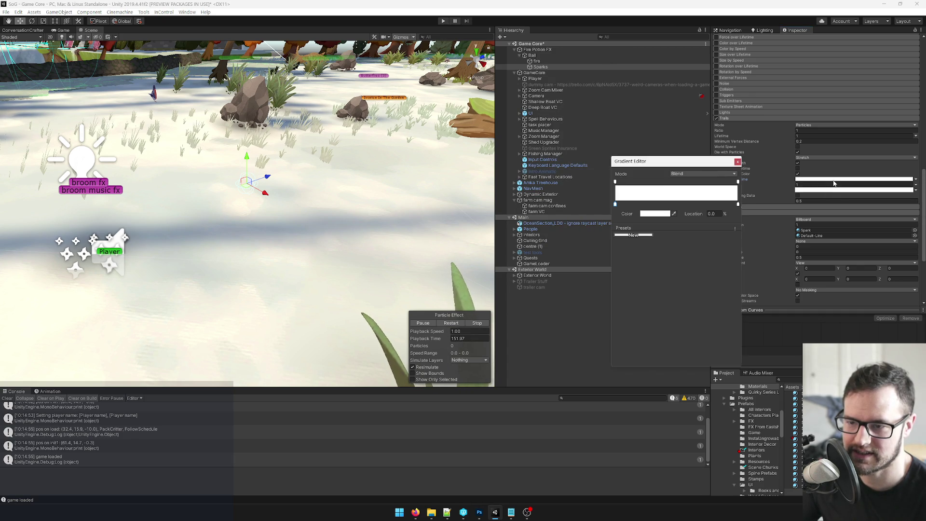
{"action": "left_click", "coordinate": [628, 204]}
{"action": "left_click", "coordinate": [647, 214]}
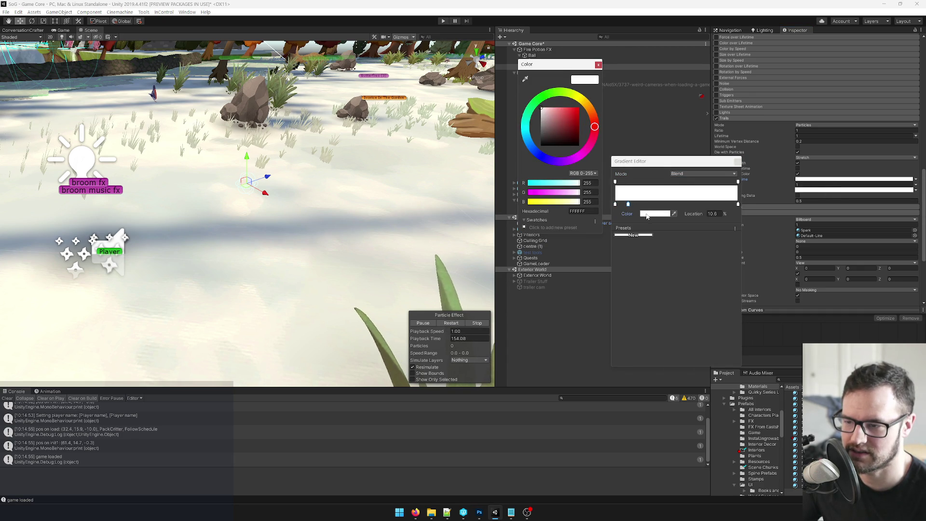
{"action": "left_click", "coordinate": [559, 115]}
{"action": "left_click_drag", "start_coordinate": [581, 105], "coordinate": [602, 95]}
{"action": "left_click", "coordinate": [671, 204]}
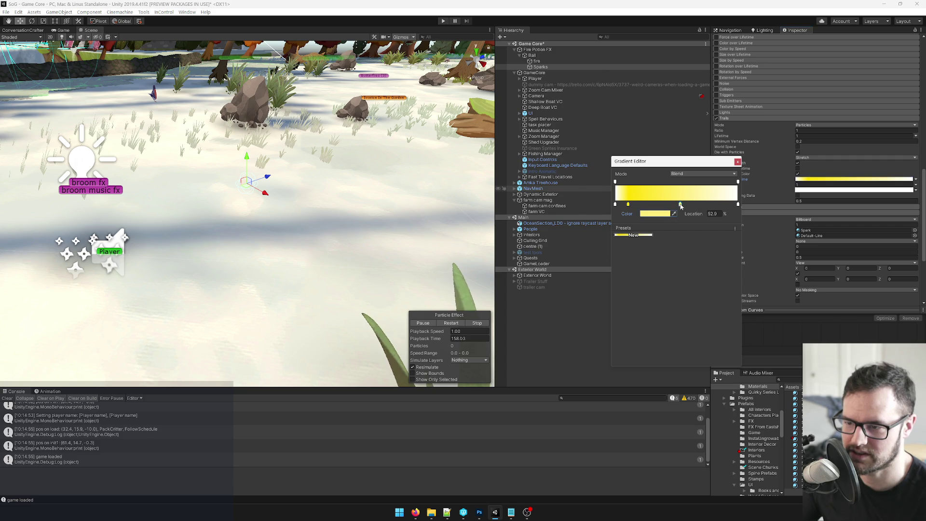
{"action": "left_click_drag", "start_coordinate": [593, 122], "coordinate": [601, 90]}
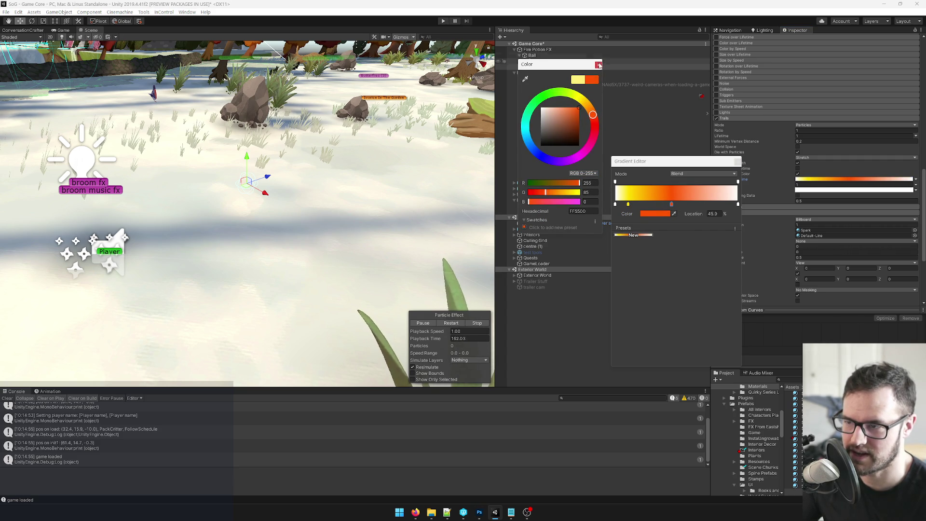
{"action": "left_click", "coordinate": [598, 64]}
{"action": "left_click", "coordinate": [738, 205]}
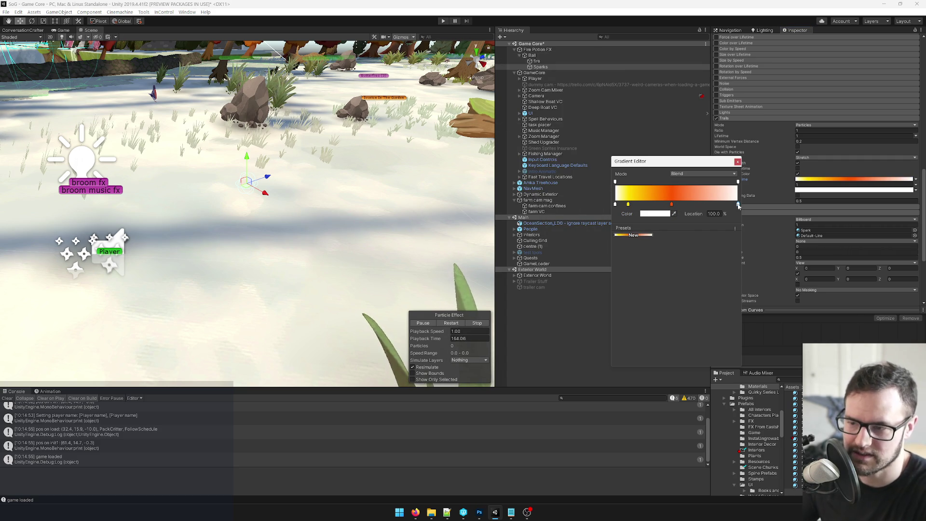
{"action": "key", "text": "Delete"}
{"action": "left_click", "coordinate": [737, 161]}
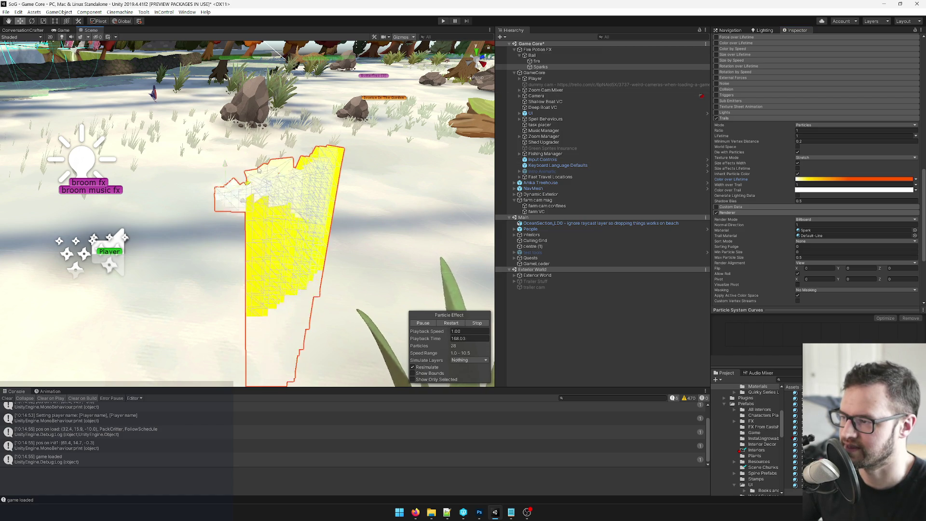
Step: Keep trail Texture Mode on Stretch and search the trail material picker for spark
{"action": "left_click", "coordinate": [810, 158]}
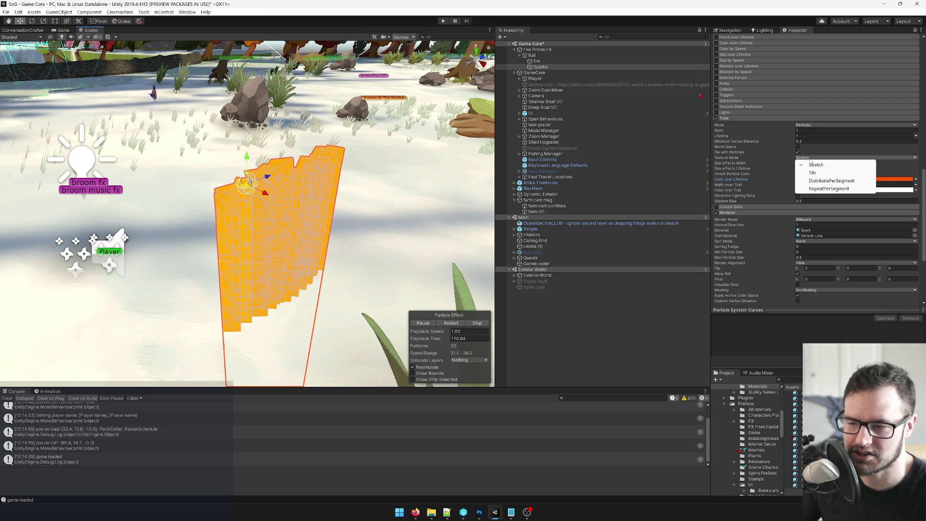
{"action": "left_click", "coordinate": [812, 165]}
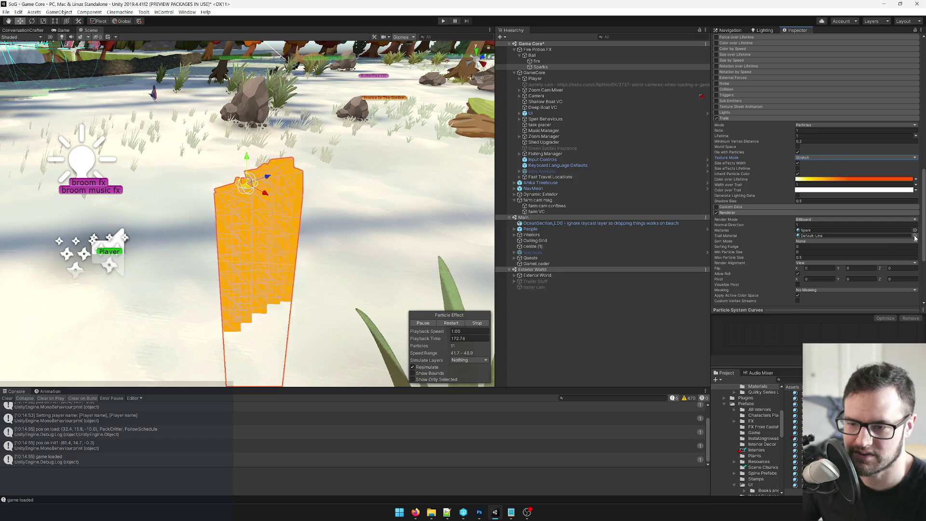
{"action": "left_click", "coordinate": [914, 236]}
{"action": "type", "text": "spark"}
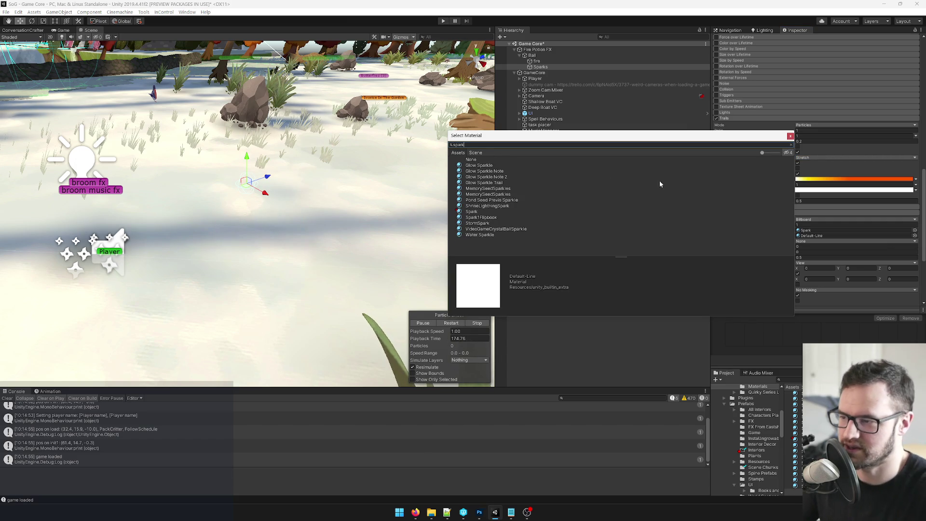
Step: Assign Spark as the trail material and set Start Lifetime to 1
{"action": "double_click", "coordinate": [470, 212]}
{"action": "mouse_move", "coordinate": [276, 179]}
{"action": "left_mouse_down"}
{"action": "mouse_move", "coordinate": [341, 158]}
{"action": "mouse_move", "coordinate": [330, 147]}
{"action": "mouse_move", "coordinate": [263, 171]}
{"action": "left_mouse_up"}
{"action": "scroll", "coordinate": [814, 196], "scroll_direction": "up", "scroll_amount": 10}
{"action": "left_click", "coordinate": [801, 141]}
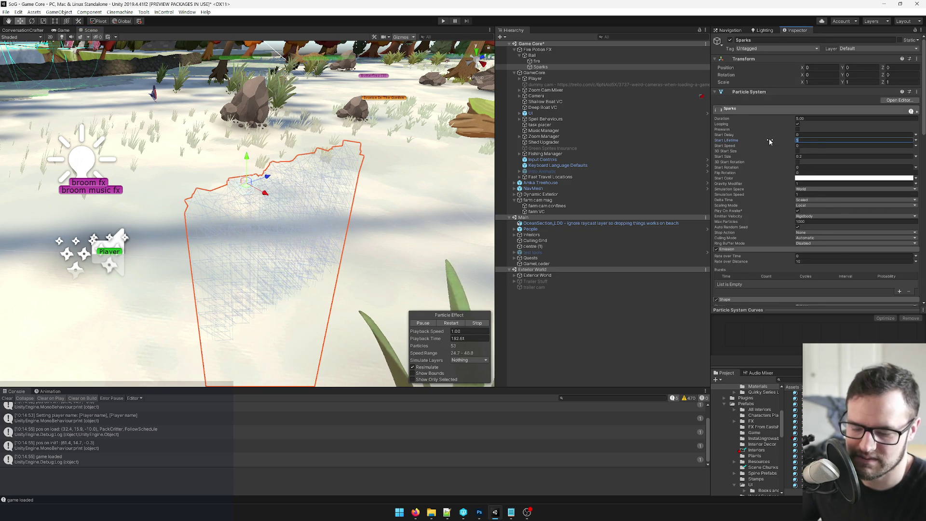
{"action": "type", "text": "1"}
{"action": "mouse_move", "coordinate": [266, 177]}
{"action": "left_mouse_down"}
{"action": "mouse_move", "coordinate": [240, 165]}
{"action": "mouse_move", "coordinate": [160, 171]}
{"action": "mouse_move", "coordinate": [368, 118]}
{"action": "mouse_move", "coordinate": [282, 169]}
{"action": "mouse_move", "coordinate": [208, 195]}
{"action": "left_mouse_up"}
{"action": "key", "text": "ctrl+z"}
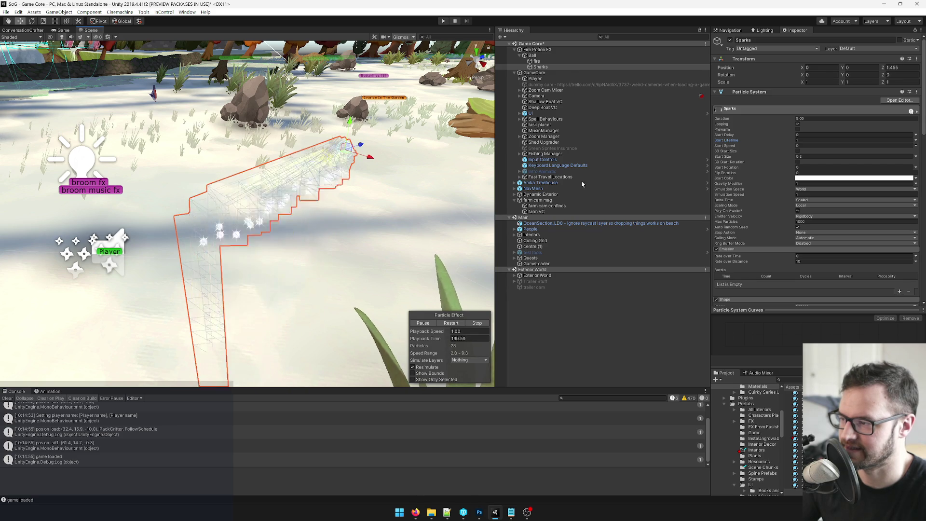
Step: Enable Size over Lifetime and raise the size curve key to 1
{"action": "scroll", "coordinate": [797, 172], "scroll_direction": "down", "scroll_amount": 8}
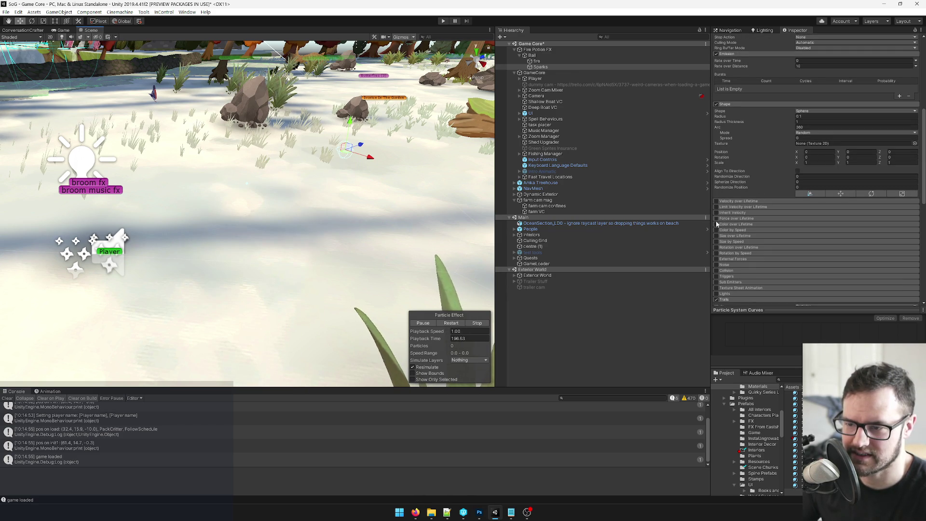
{"action": "left_click", "coordinate": [723, 236]}
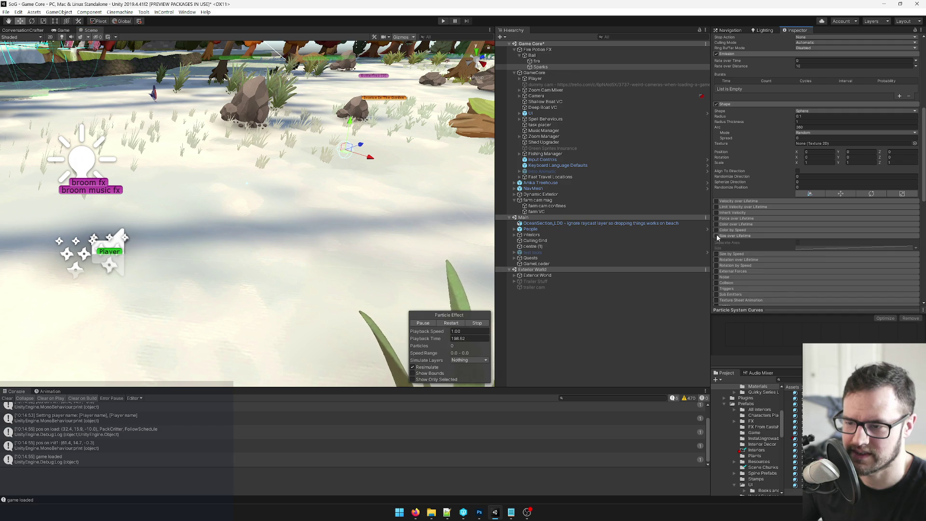
{"action": "left_click", "coordinate": [808, 248]}
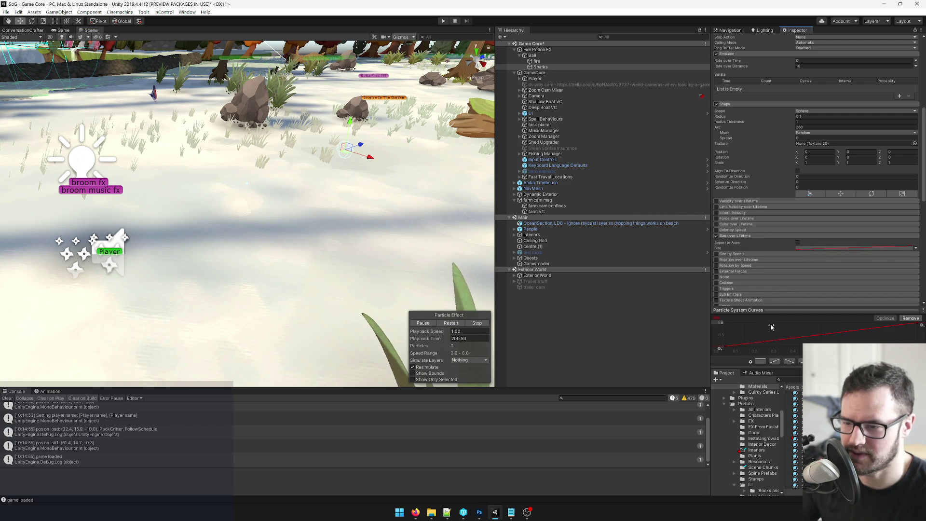
{"action": "mouse_move", "coordinate": [801, 338]}
{"action": "left_mouse_down"}
{"action": "mouse_move", "coordinate": [815, 324]}
{"action": "mouse_move", "coordinate": [759, 325]}
{"action": "left_mouse_up"}
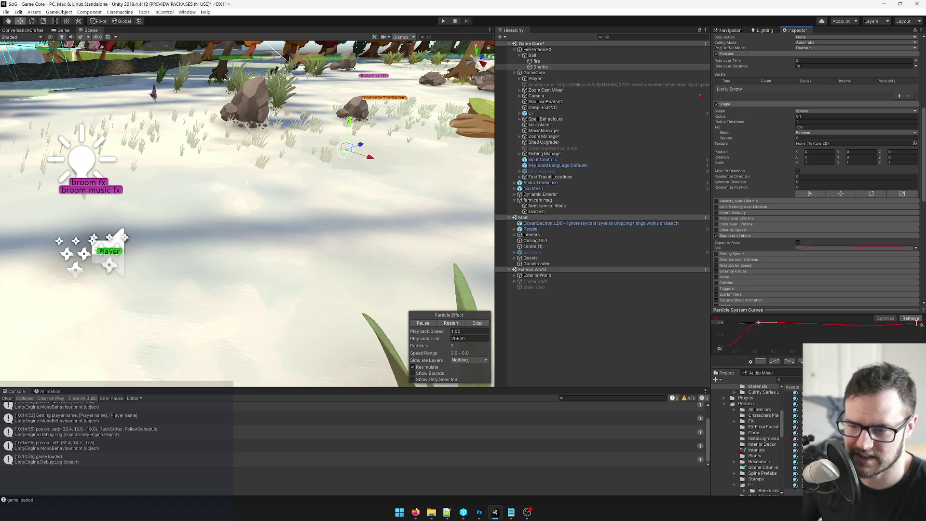
Step: Shape the size curve to peak at 1.0 around 0.175 and drop toward the end
{"action": "left_click_drag", "start_coordinate": [918, 324], "coordinate": [918, 350]}
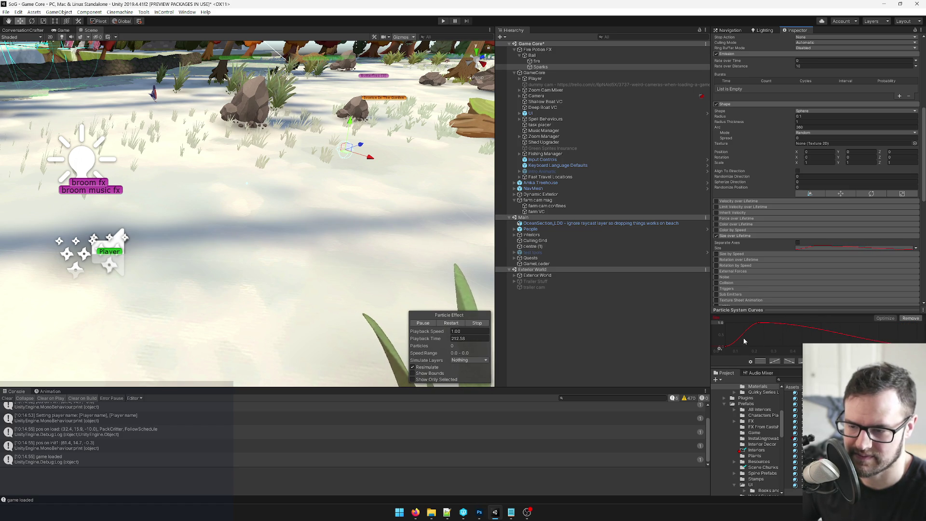
{"action": "left_click_drag", "start_coordinate": [740, 339], "coordinate": [732, 328]}
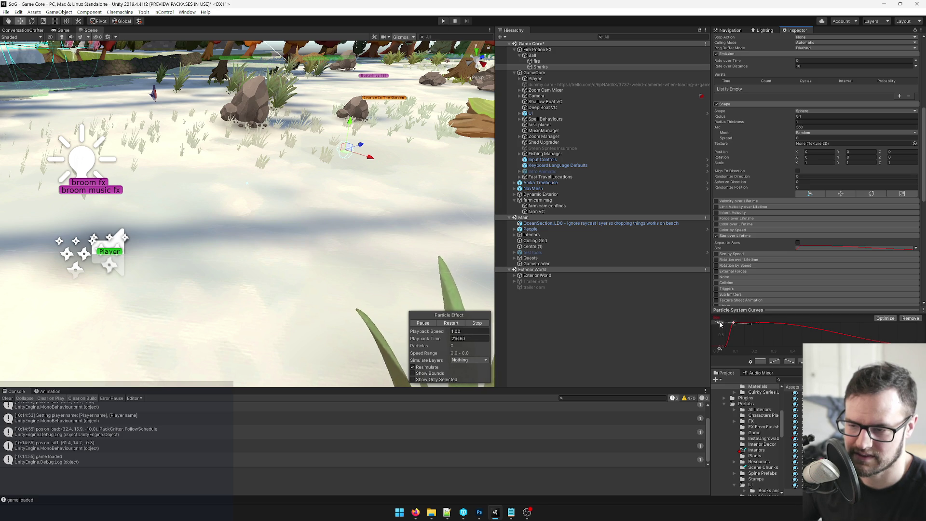
{"action": "mouse_move", "coordinate": [765, 327]}
{"action": "left_mouse_down"}
{"action": "mouse_move", "coordinate": [825, 323]}
{"action": "mouse_move", "coordinate": [810, 323]}
{"action": "left_mouse_up"}
{"action": "mouse_move", "coordinate": [356, 144]}
{"action": "left_mouse_down"}
{"action": "mouse_move", "coordinate": [77, 241]}
{"action": "mouse_move", "coordinate": [400, 134]}
{"action": "mouse_move", "coordinate": [348, 147]}
{"action": "left_mouse_up"}
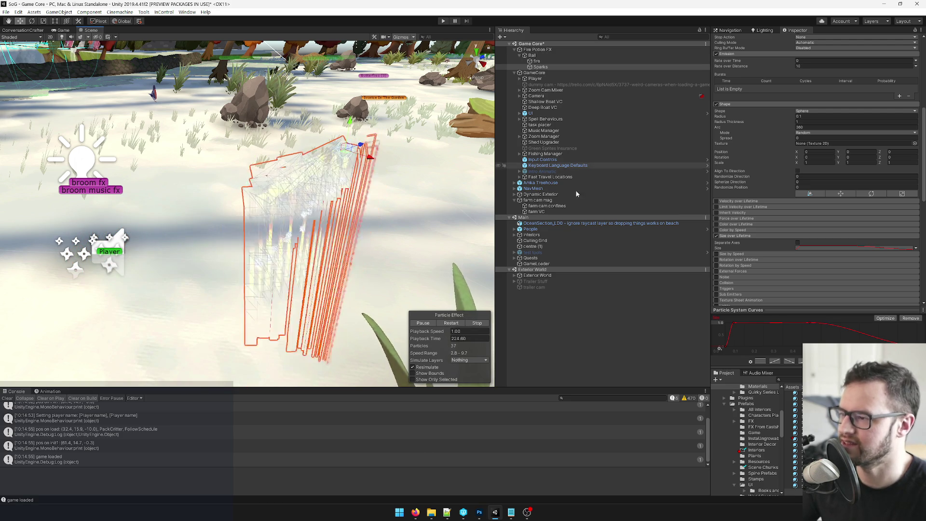
{"action": "scroll", "coordinate": [820, 155], "scroll_direction": "down", "scroll_amount": 8}
{"action": "double_click", "coordinate": [807, 141]}
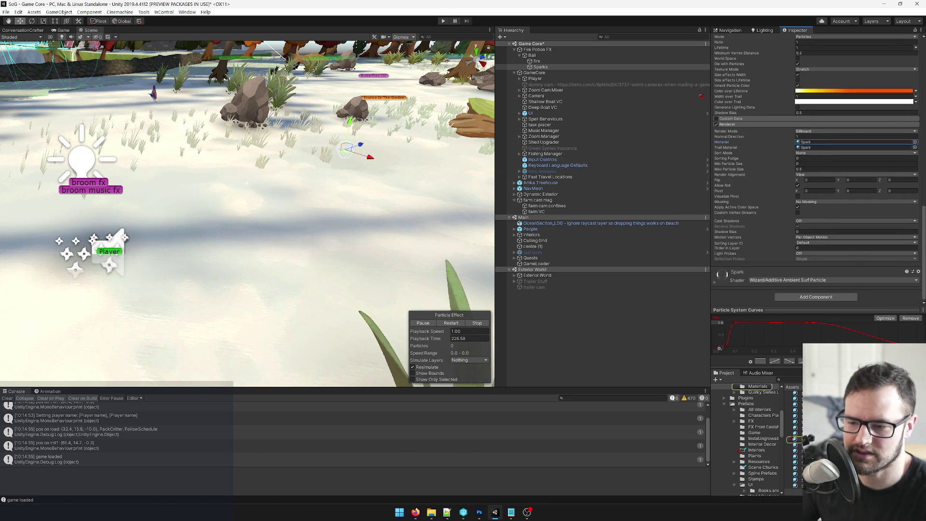
Step: Replace the Spark material's particle texture with Circle, after comparing the two Circle textures
{"action": "left_click", "coordinate": [920, 91]}
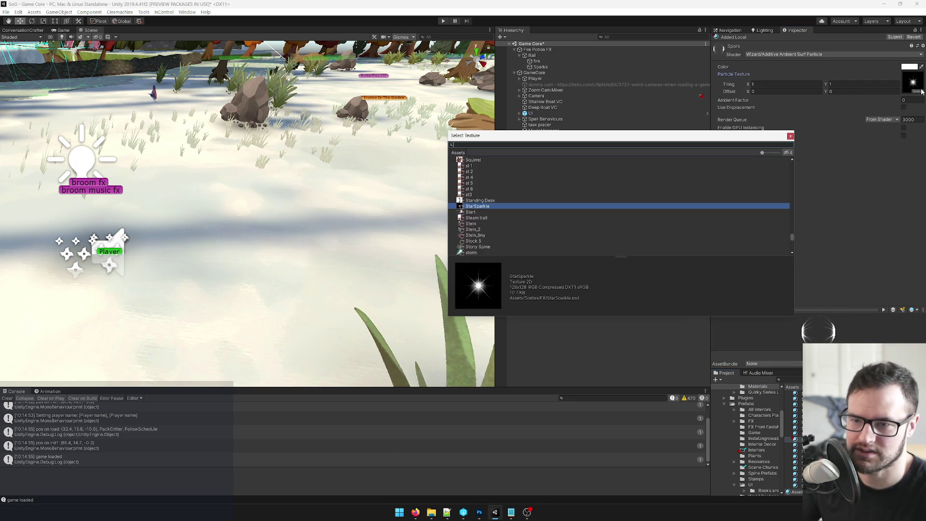
{"action": "type", "text": "circl"}
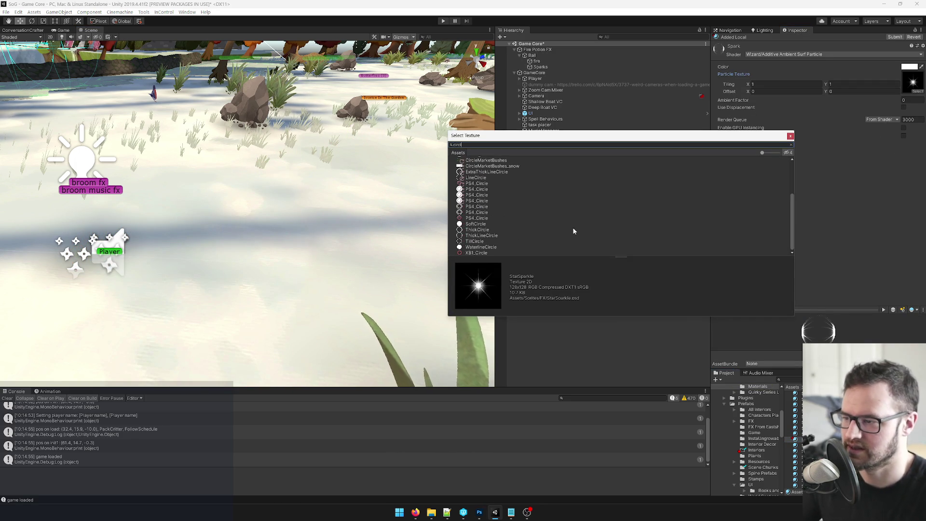
{"action": "scroll", "coordinate": [492, 213], "scroll_direction": "up", "scroll_amount": 3}
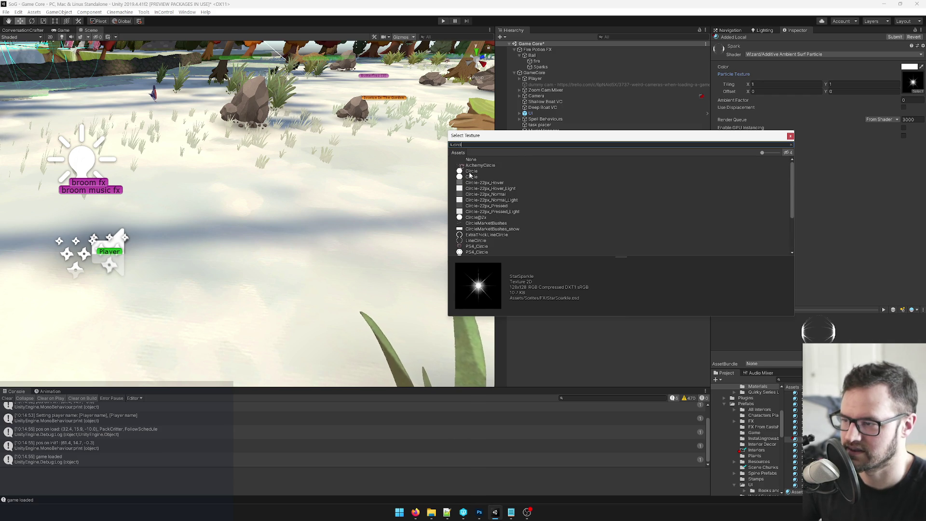
{"action": "left_click", "coordinate": [470, 177]}
{"action": "left_click", "coordinate": [474, 172]}
{"action": "left_click", "coordinate": [472, 177]}
{"action": "left_click", "coordinate": [473, 172]}
{"action": "double_click", "coordinate": [473, 173]}
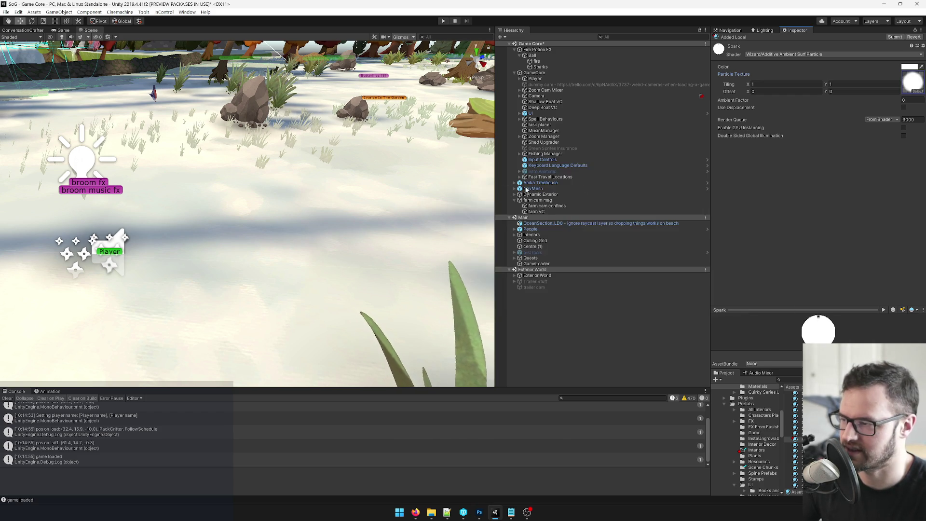
{"action": "left_click", "coordinate": [540, 67]}
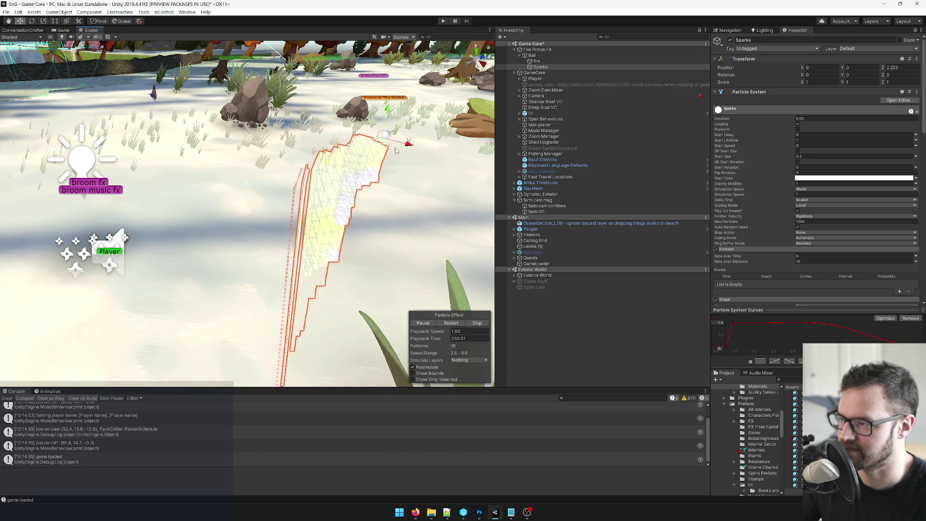
Step: Set the sparks' Start Lifetime to 0.6
{"action": "left_click", "coordinate": [808, 139]}
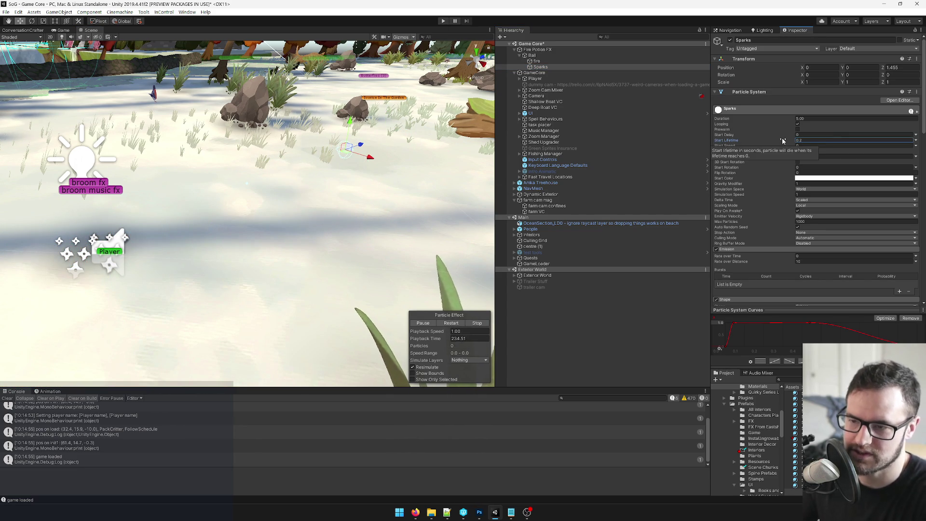
{"action": "key", "text": "Return"}
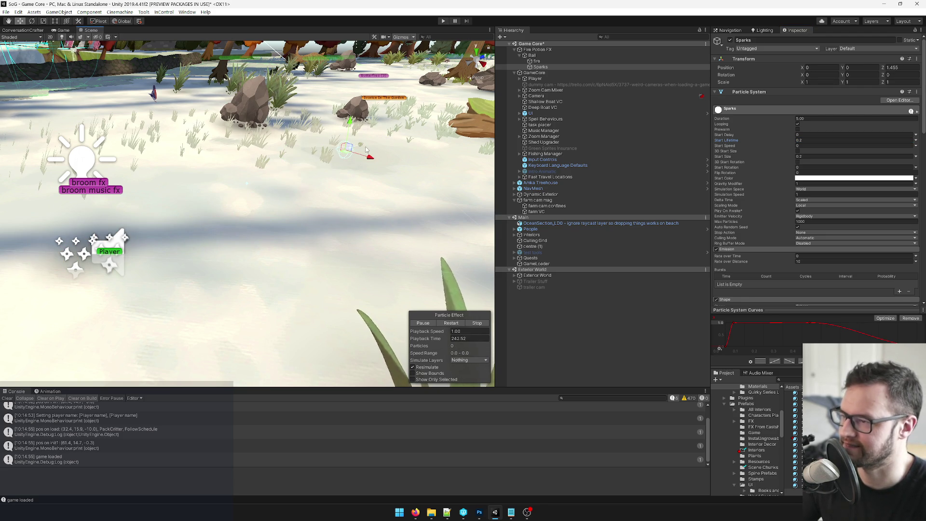
{"action": "mouse_move", "coordinate": [258, 234]}
{"action": "left_mouse_down"}
{"action": "mouse_move", "coordinate": [297, 208]}
{"action": "mouse_move", "coordinate": [285, 214]}
{"action": "left_mouse_up"}
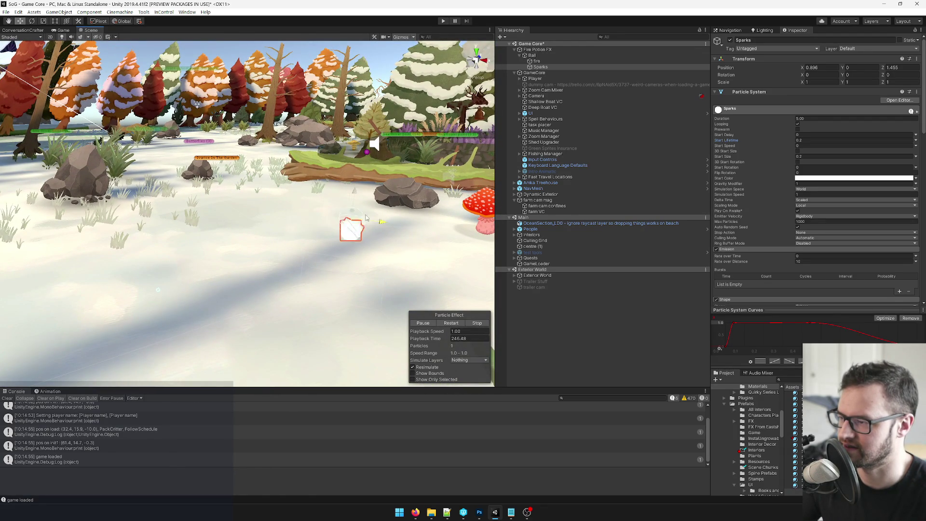
{"action": "left_click", "coordinate": [757, 141]}
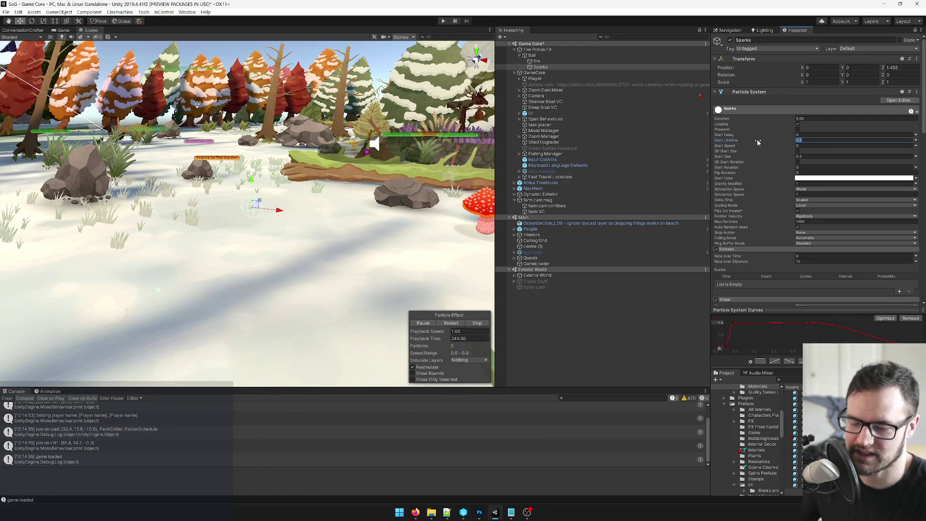
{"action": "key", "text": "Return"}
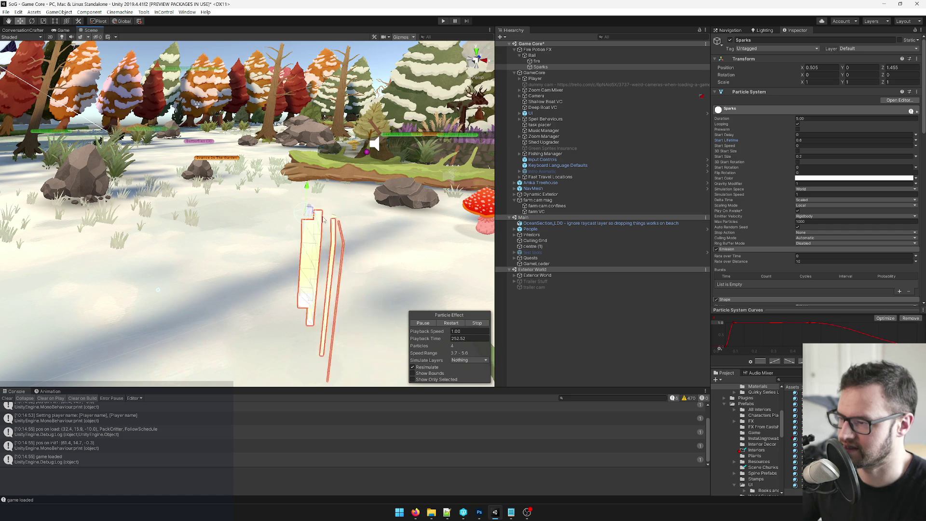
Step: Change the Start Color from white to orange FFC967
{"action": "left_click", "coordinate": [820, 178]}
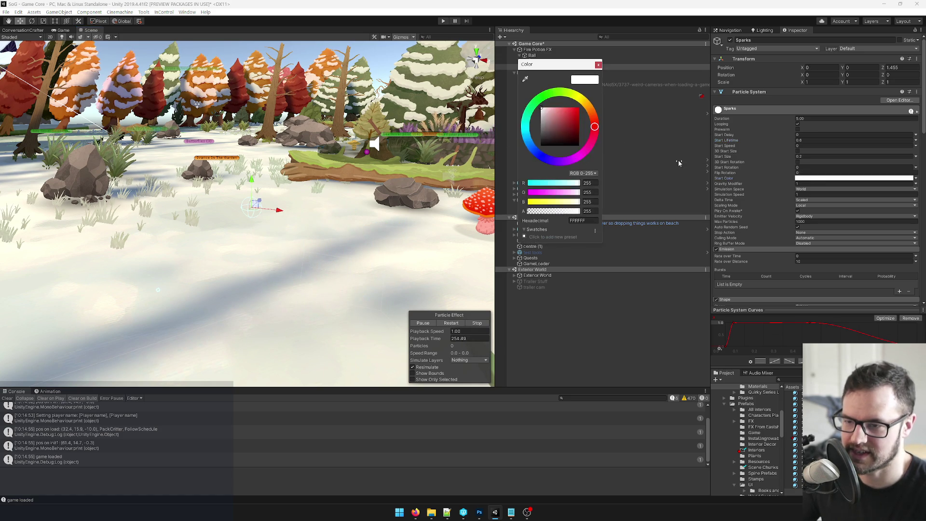
{"action": "left_click_drag", "start_coordinate": [542, 108], "coordinate": [564, 107]}
{"action": "left_click", "coordinate": [590, 106]}
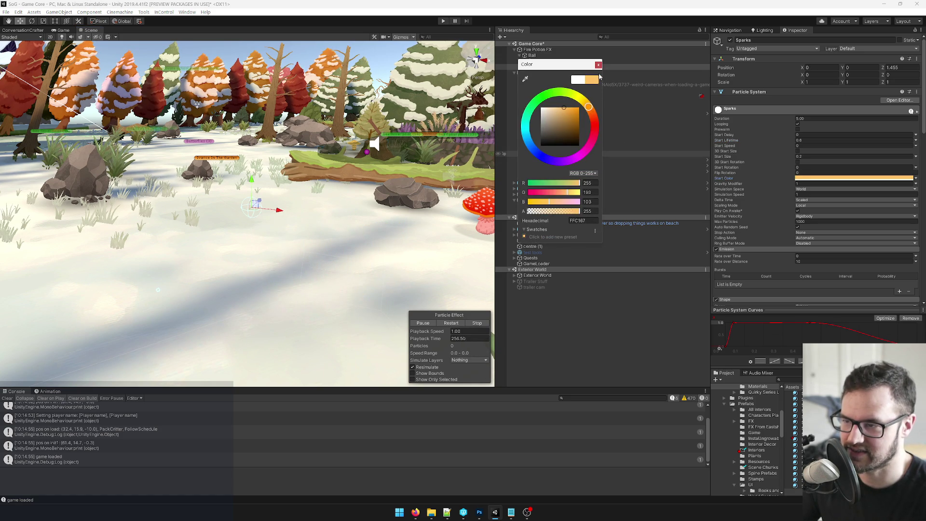
{"action": "left_click", "coordinate": [325, 214]}
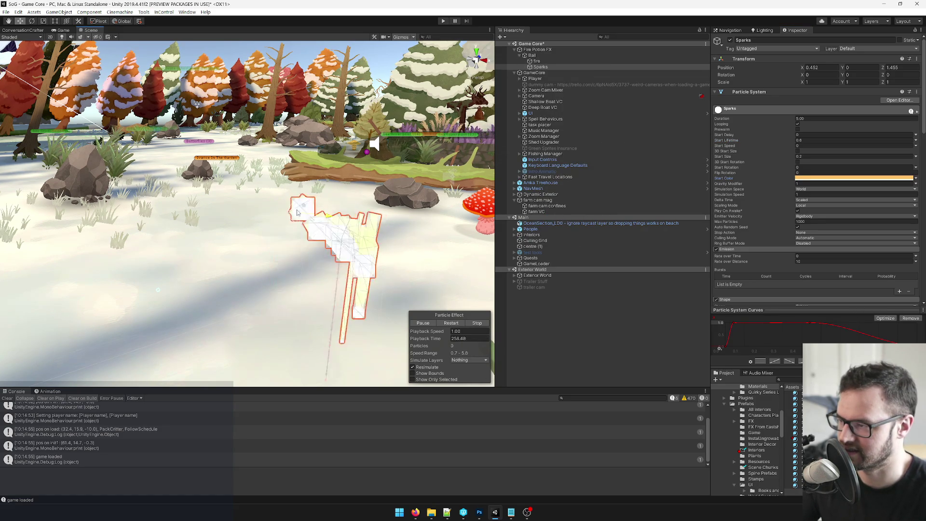
{"action": "scroll", "coordinate": [864, 197], "scroll_direction": "down", "scroll_amount": 5}
{"action": "scroll", "coordinate": [873, 203], "scroll_direction": "down", "scroll_amount": 10}
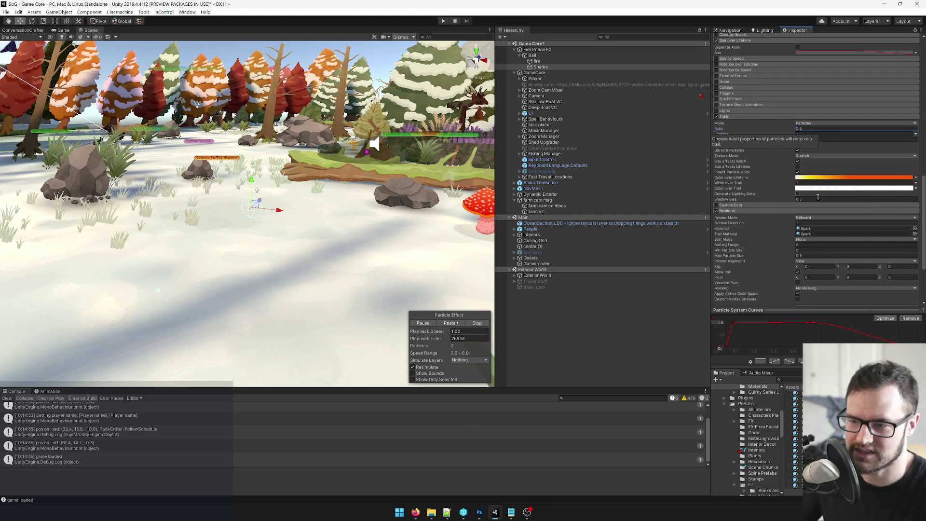
Step: Set trail Ratio to 1, keep mode Particles, and switch Texture Mode to Tile
{"action": "mouse_move", "coordinate": [273, 215]}
{"action": "left_mouse_down"}
{"action": "mouse_move", "coordinate": [362, 215]}
{"action": "mouse_move", "coordinate": [273, 215]}
{"action": "left_mouse_up"}
{"action": "scroll", "coordinate": [818, 205], "scroll_direction": "up", "scroll_amount": 10}
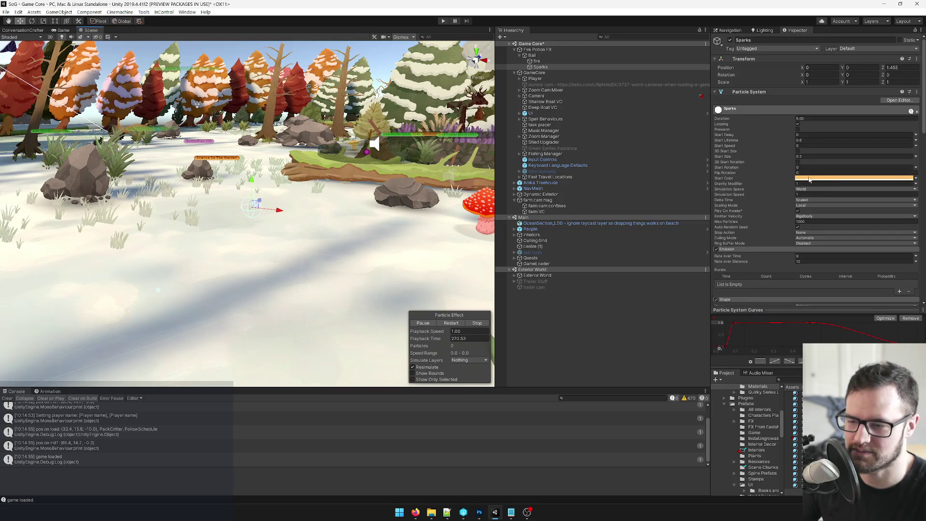
{"action": "scroll", "coordinate": [815, 188], "scroll_direction": "down", "scroll_amount": 10}
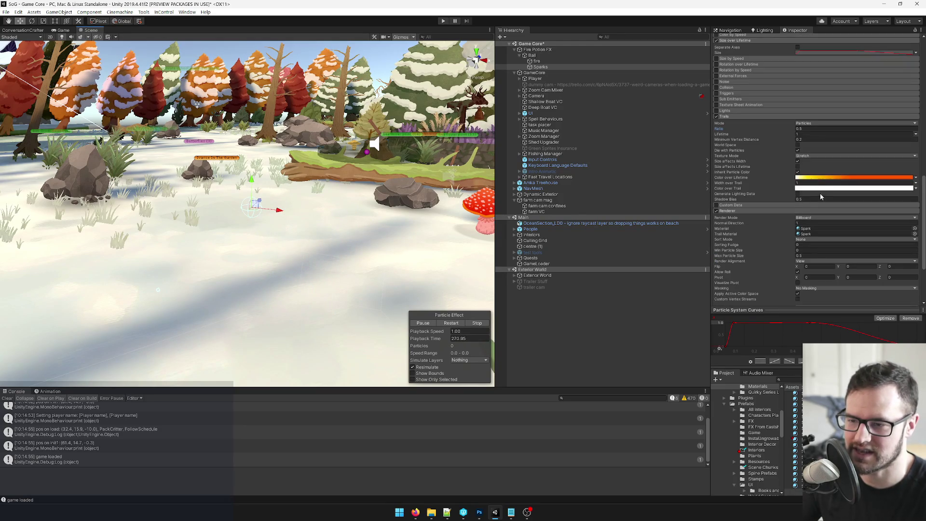
{"action": "left_click", "coordinate": [808, 129]}
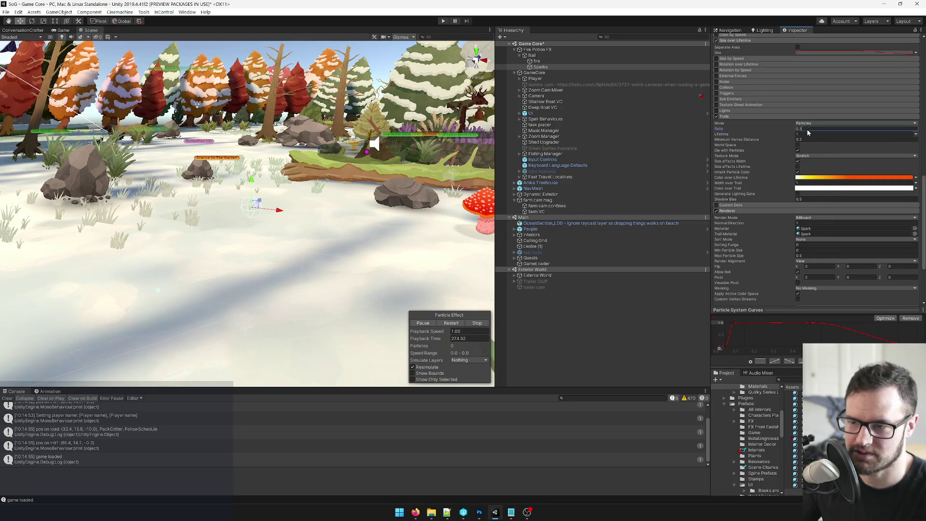
{"action": "left_click", "coordinate": [810, 124]}
{"action": "left_click", "coordinate": [812, 124]}
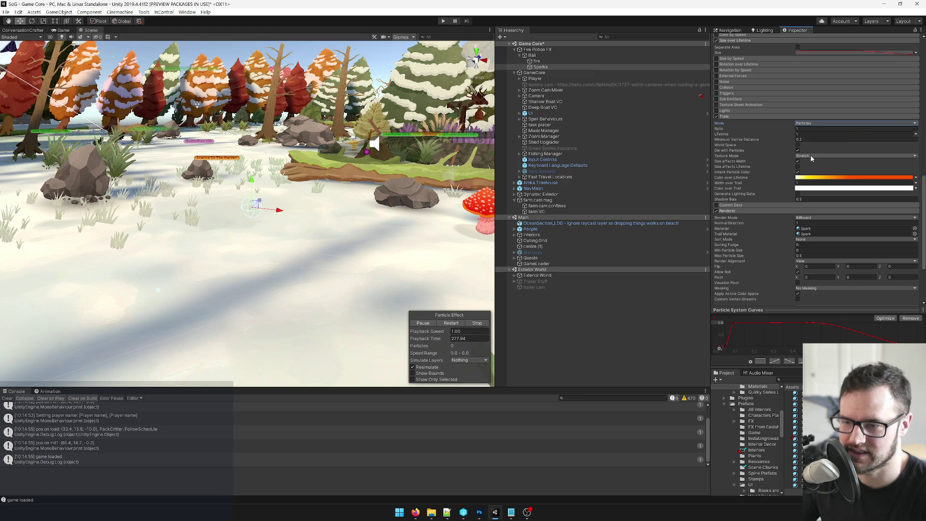
{"action": "left_click", "coordinate": [820, 156]}
{"action": "left_click", "coordinate": [815, 171]}
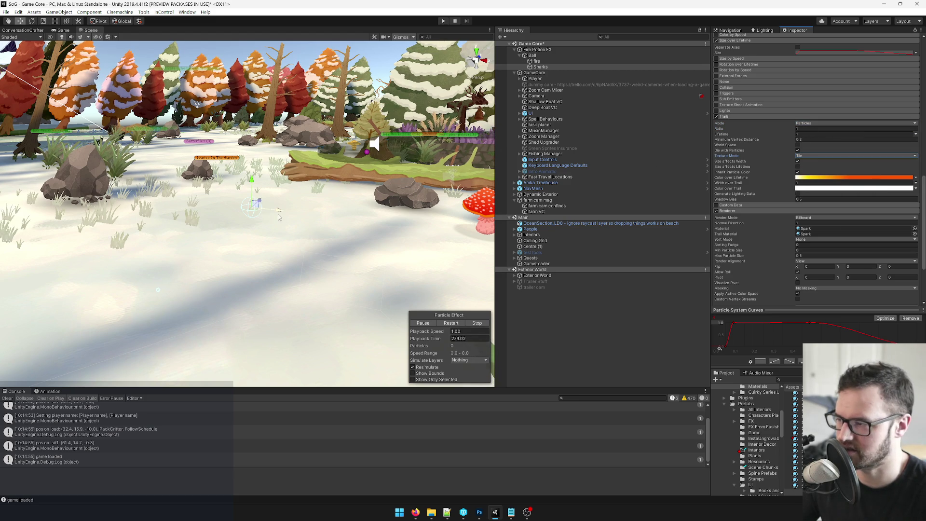
Step: Set trail Lifetime to 0.3, preview by moving Sparks, and undo back to Position X 0
{"action": "mouse_move", "coordinate": [294, 211]}
{"action": "left_mouse_down"}
{"action": "mouse_move", "coordinate": [215, 191]}
{"action": "mouse_move", "coordinate": [412, 208]}
{"action": "mouse_move", "coordinate": [411, 222]}
{"action": "mouse_move", "coordinate": [439, 227]}
{"action": "mouse_move", "coordinate": [353, 210]}
{"action": "mouse_move", "coordinate": [340, 220]}
{"action": "left_mouse_up"}
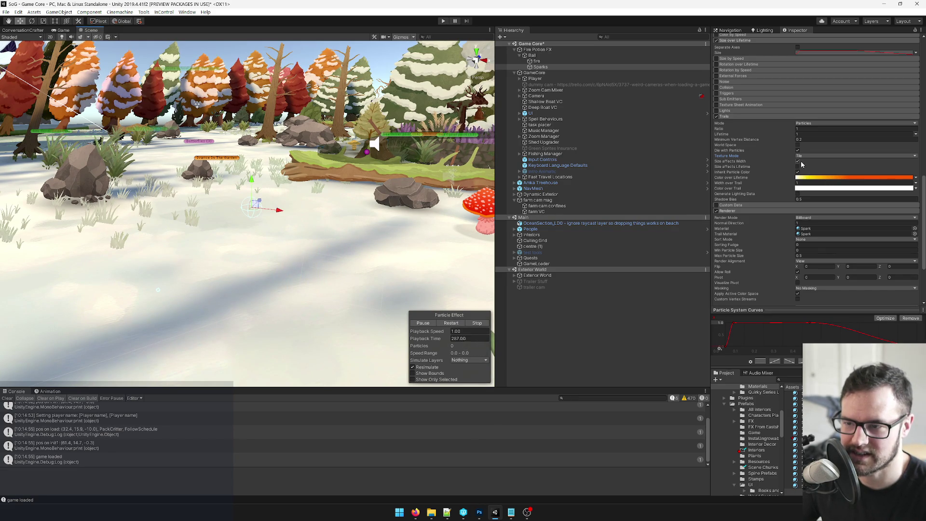
{"action": "mouse_move", "coordinate": [285, 218]}
{"action": "left_mouse_down"}
{"action": "mouse_move", "coordinate": [323, 215]}
{"action": "mouse_move", "coordinate": [386, 367]}
{"action": "mouse_move", "coordinate": [270, 213]}
{"action": "mouse_move", "coordinate": [219, 211]}
{"action": "left_mouse_up"}
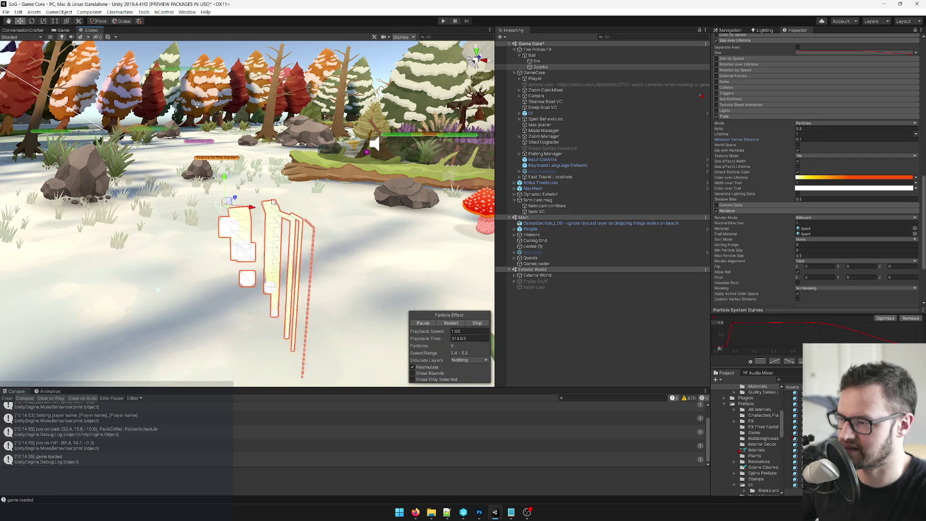
{"action": "scroll", "coordinate": [813, 176], "scroll_direction": "up", "scroll_amount": 4}
{"action": "scroll", "coordinate": [820, 179], "scroll_direction": "down", "scroll_amount": 2}
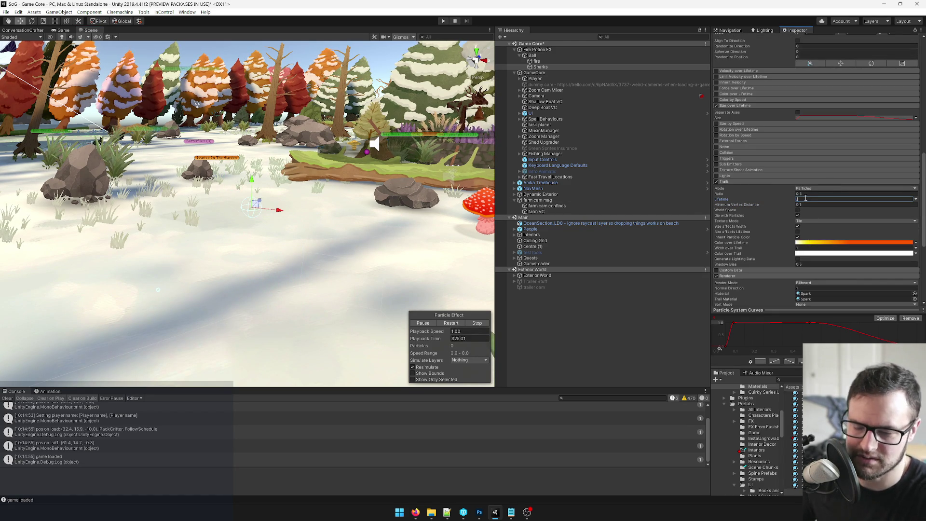
{"action": "key", "text": "Return"}
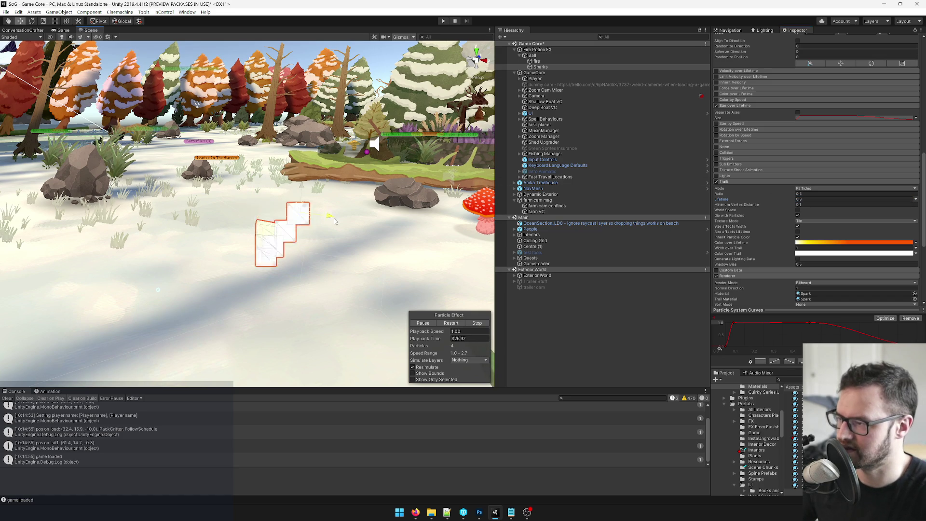
{"action": "mouse_move", "coordinate": [367, 228]}
{"action": "left_mouse_down"}
{"action": "mouse_move", "coordinate": [279, 217]}
{"action": "mouse_move", "coordinate": [227, 251]}
{"action": "mouse_move", "coordinate": [256, 246]}
{"action": "mouse_move", "coordinate": [274, 209]}
{"action": "left_mouse_up"}
{"action": "scroll", "coordinate": [836, 179], "scroll_direction": "up", "scroll_amount": 10}
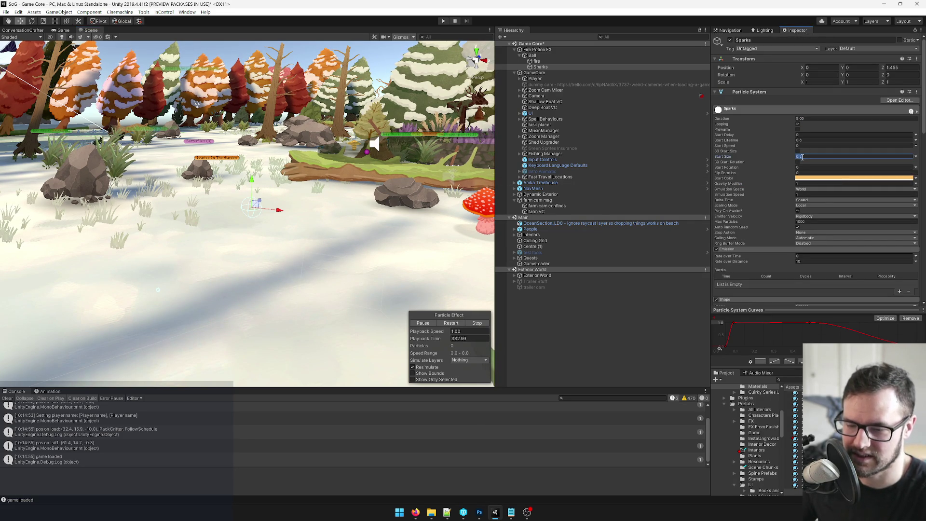
{"action": "mouse_move", "coordinate": [277, 211]}
{"action": "left_mouse_down"}
{"action": "mouse_move", "coordinate": [406, 217]}
{"action": "mouse_move", "coordinate": [290, 216]}
{"action": "left_mouse_up"}
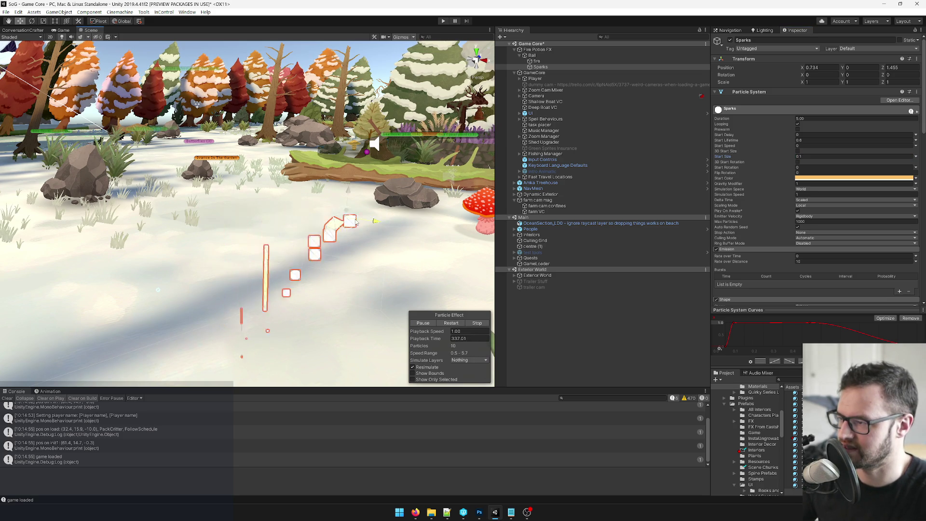
{"action": "key", "text": "ctrl+z"}
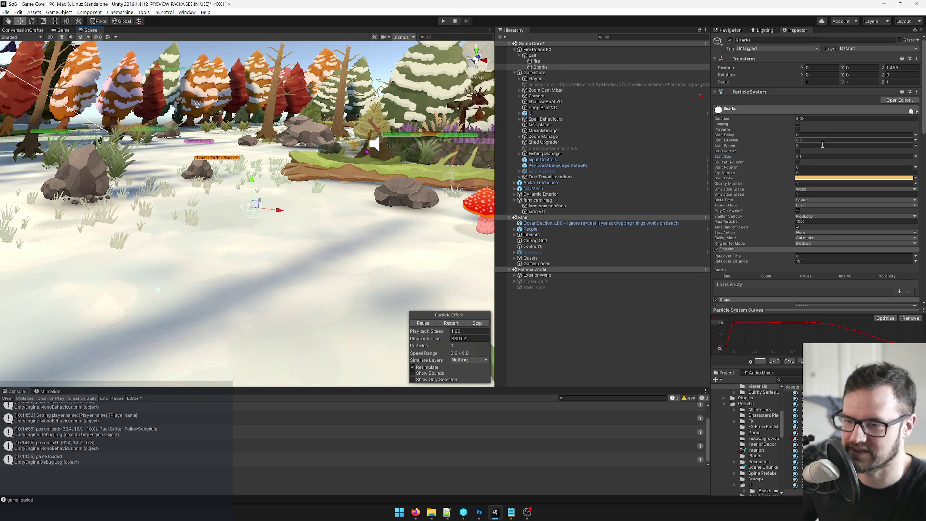
{"action": "scroll", "coordinate": [823, 166], "scroll_direction": "down", "scroll_amount": 10}
{"action": "left_click", "coordinate": [818, 178]}
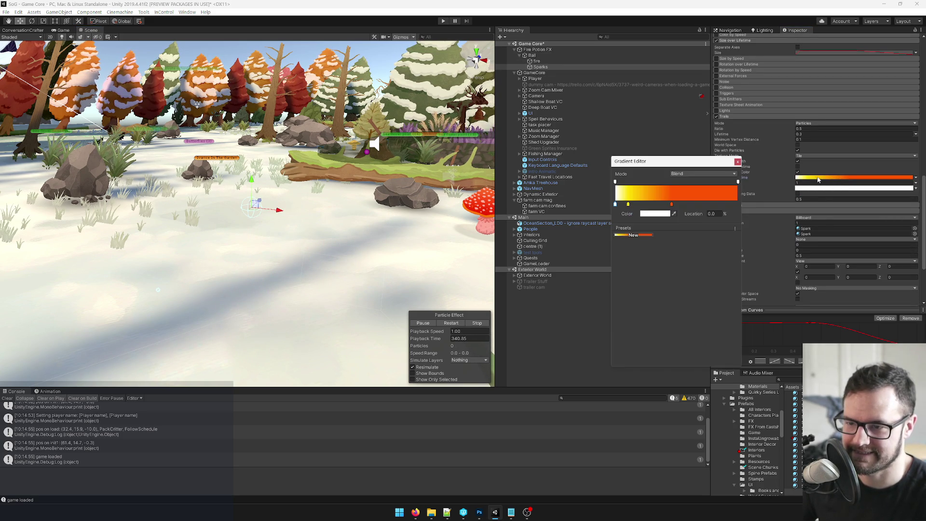
Step: Copy the orange gradient and paste it into the trail Color over Lifetime
{"action": "left_click", "coordinate": [627, 205]}
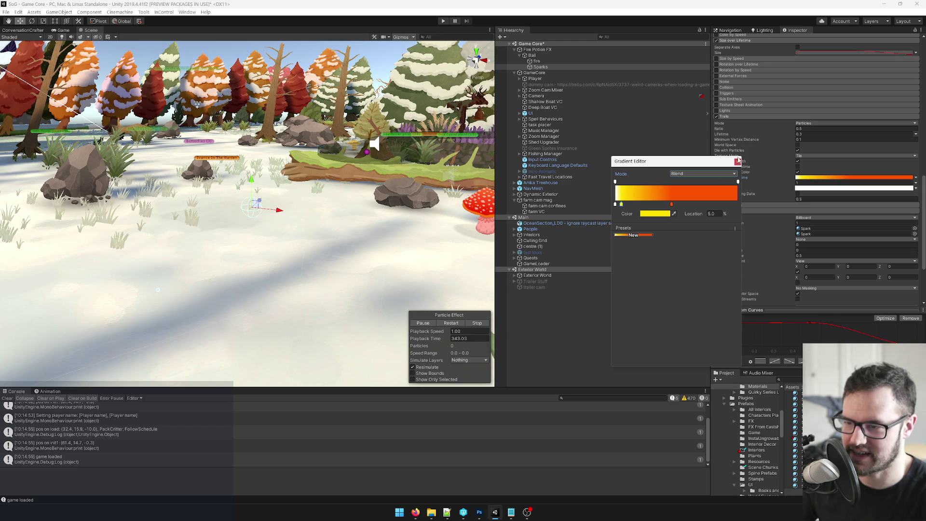
{"action": "left_click", "coordinate": [738, 161]}
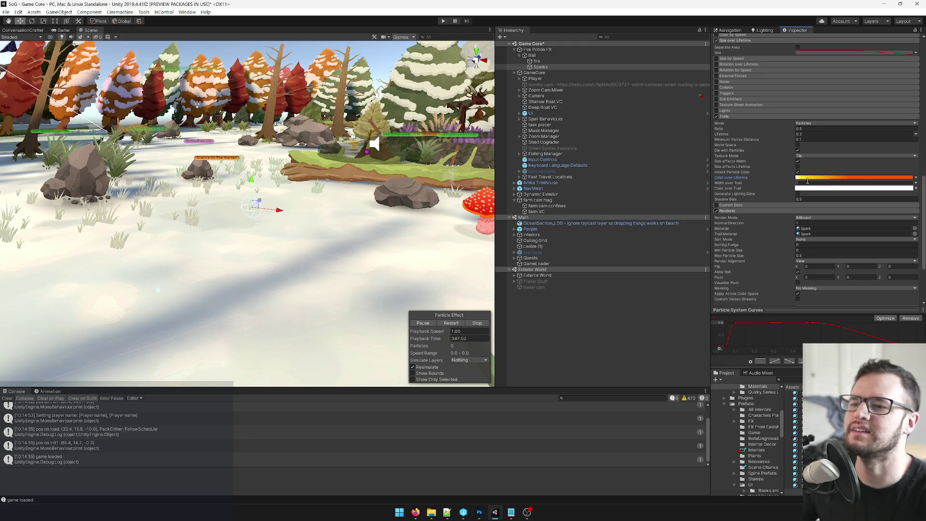
{"action": "right_click", "coordinate": [822, 189]}
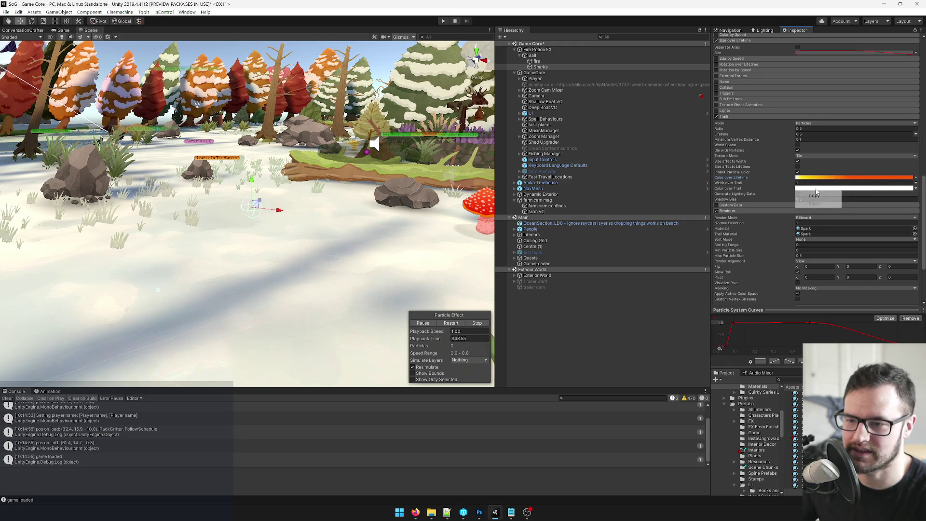
{"action": "key", "text": "Escape"}
{"action": "left_click", "coordinate": [821, 190]}
{"action": "key", "text": "Escape"}
{"action": "left_click", "coordinate": [916, 188]}
{"action": "left_click", "coordinate": [866, 199]}
{"action": "right_click", "coordinate": [832, 188]}
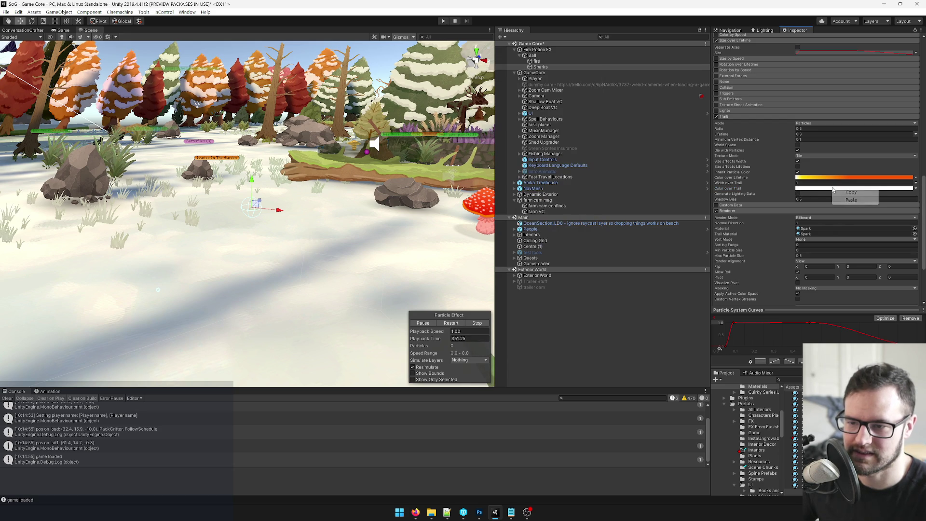
{"action": "left_click", "coordinate": [851, 200]}
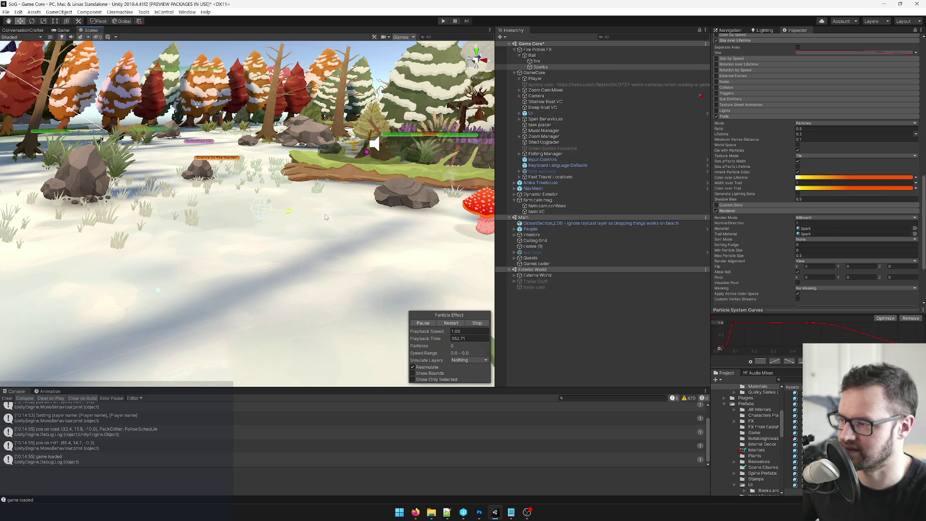
Step: Try DistributePerSegment for trail Texture Mode, then settle on Tile
{"action": "mouse_move", "coordinate": [321, 211]}
{"action": "left_mouse_down"}
{"action": "mouse_move", "coordinate": [371, 219]}
{"action": "mouse_move", "coordinate": [256, 203]}
{"action": "left_mouse_up"}
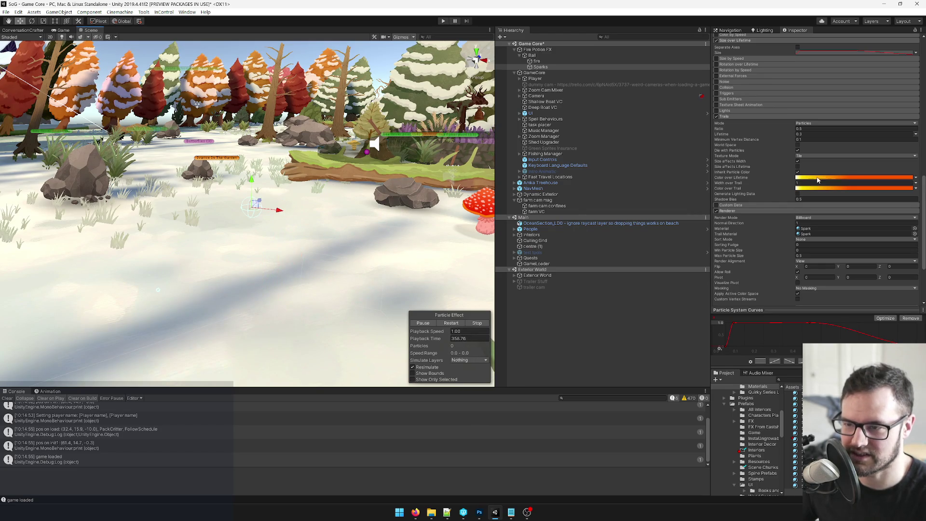
{"action": "left_click", "coordinate": [825, 156]}
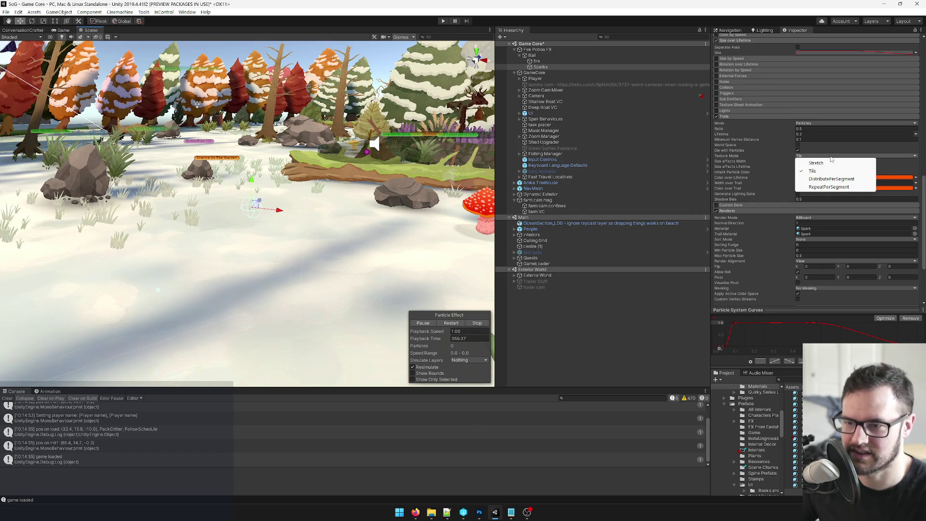
{"action": "left_click", "coordinate": [831, 156]}
{"action": "left_click", "coordinate": [831, 156]}
{"action": "left_click", "coordinate": [832, 178]}
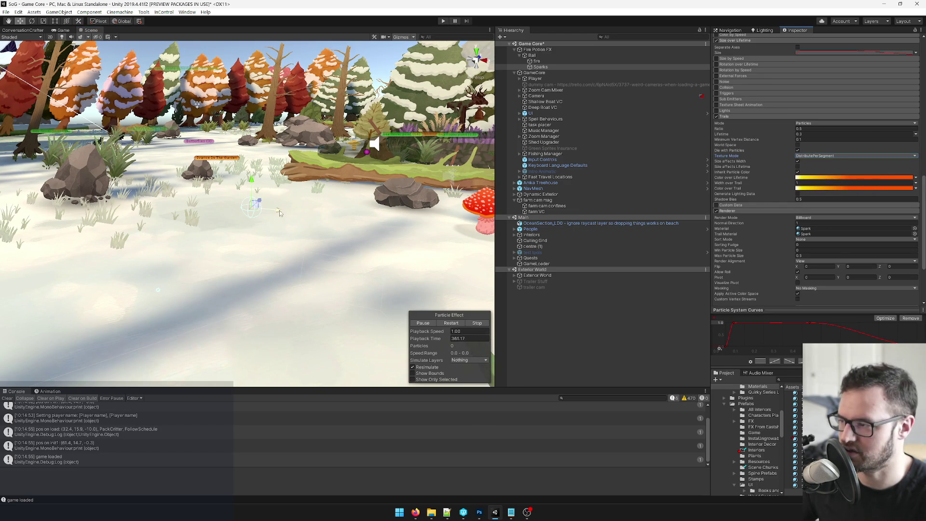
{"action": "left_click", "coordinate": [834, 156]}
{"action": "left_click", "coordinate": [820, 171]}
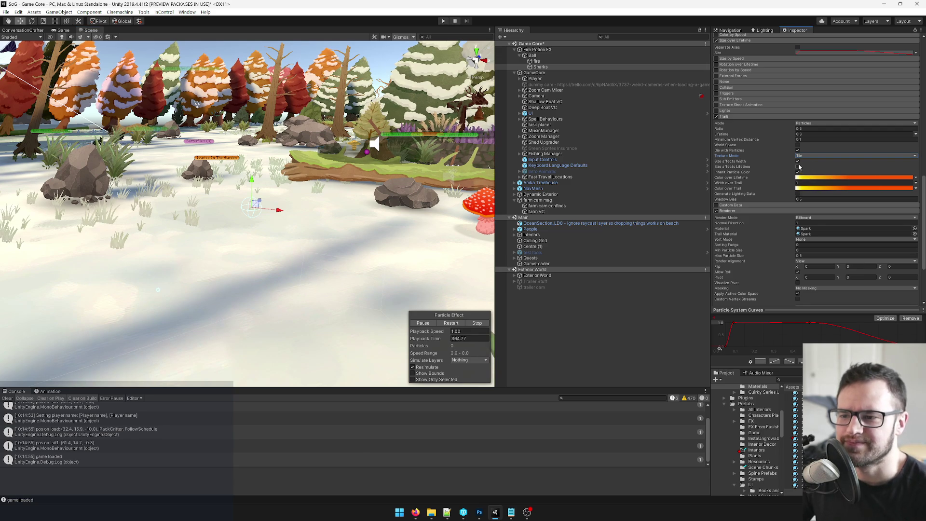
{"action": "scroll", "coordinate": [815, 178], "scroll_direction": "up", "scroll_amount": 10}
{"action": "left_click", "coordinate": [840, 179]}
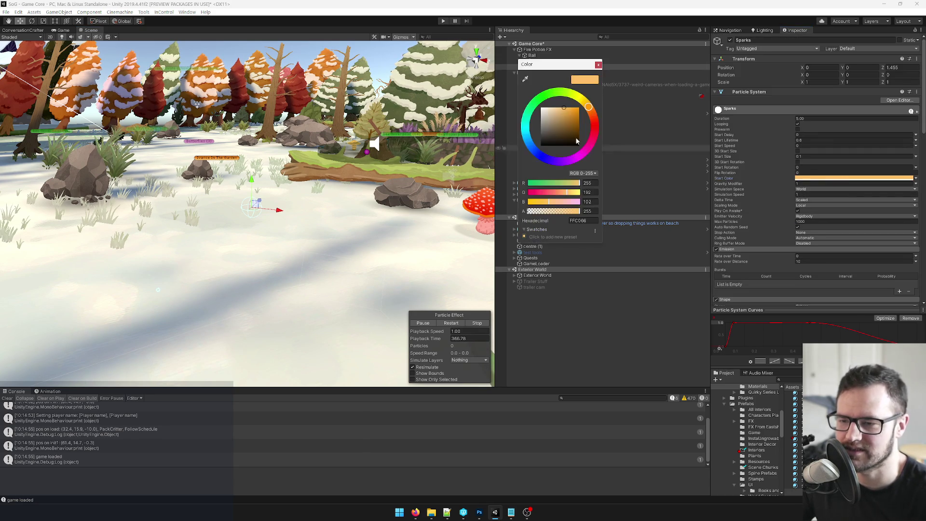
Step: Deepen the Sparks start colour to orange FF9028 and preview the emitter's trails
{"action": "left_click_drag", "start_coordinate": [567, 113], "coordinate": [572, 112]}
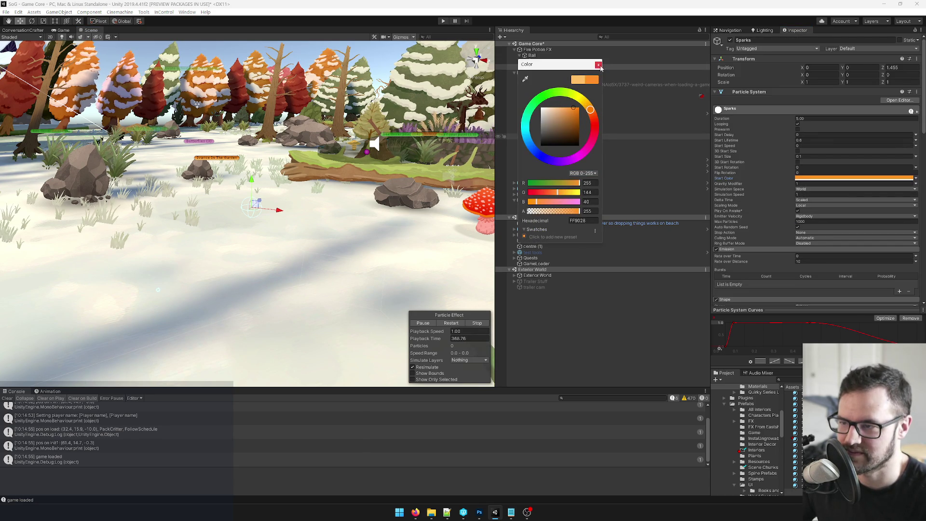
{"action": "left_click", "coordinate": [599, 65]}
{"action": "mouse_move", "coordinate": [249, 208]}
{"action": "left_mouse_down"}
{"action": "mouse_move", "coordinate": [212, 206]}
{"action": "mouse_move", "coordinate": [405, 213]}
{"action": "mouse_move", "coordinate": [222, 194]}
{"action": "left_mouse_up"}
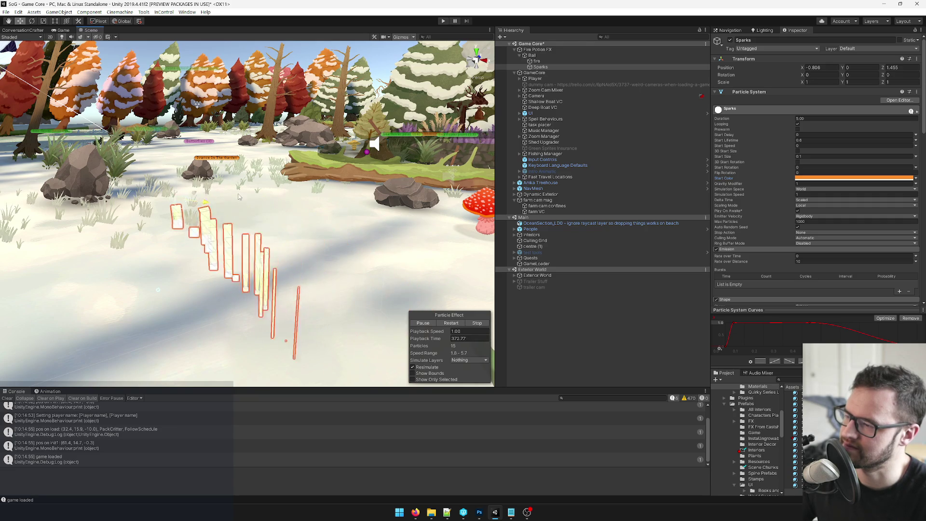
{"action": "key", "text": "ctrl+z"}
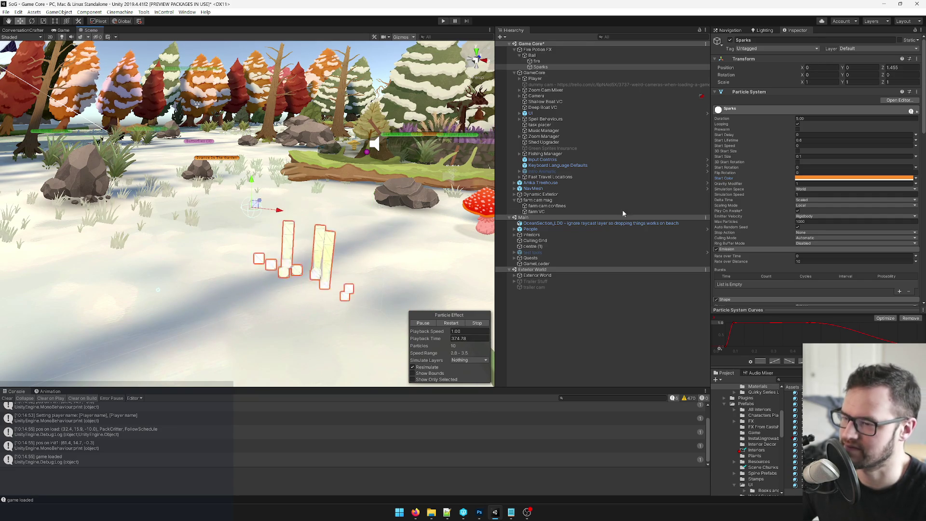
{"action": "scroll", "coordinate": [348, 224], "scroll_direction": "up", "scroll_amount": 2}
{"action": "key", "text": "w"}
{"action": "mouse_move", "coordinate": [252, 205]}
{"action": "left_mouse_down"}
{"action": "mouse_move", "coordinate": [301, 206]}
{"action": "mouse_move", "coordinate": [257, 197]}
{"action": "left_mouse_up"}
{"action": "scroll", "coordinate": [847, 152], "scroll_direction": "down", "scroll_amount": 10}
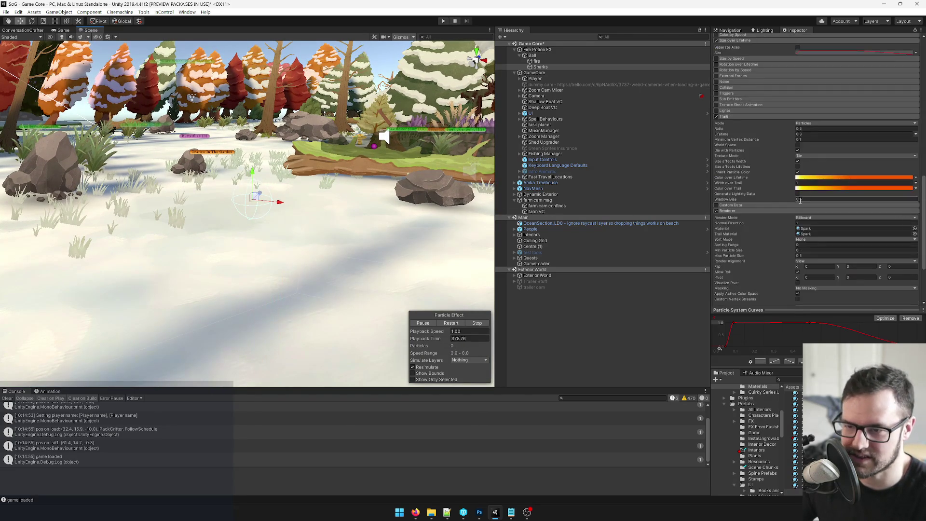
{"action": "scroll", "coordinate": [847, 152], "scroll_direction": "down", "scroll_amount": 2}
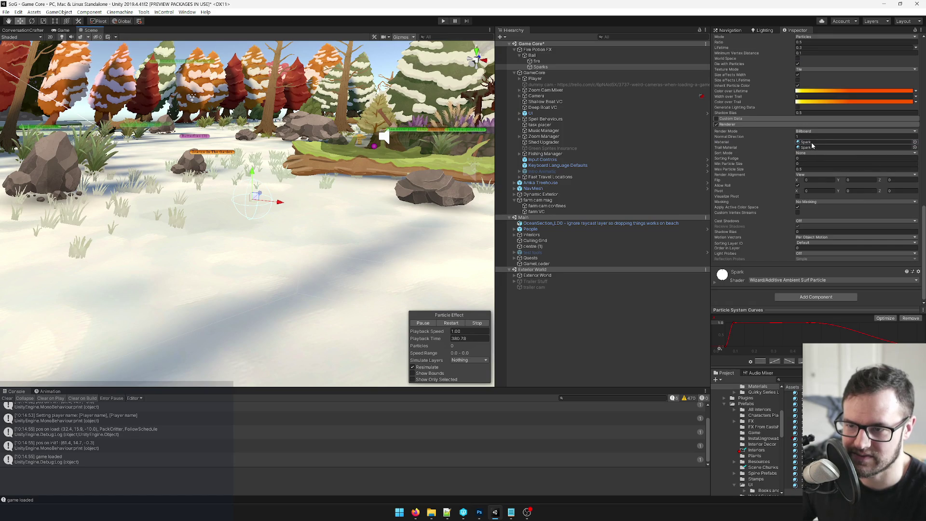
Step: Give the Spark material the plain round dot particle texture
{"action": "left_click", "coordinate": [795, 439]}
{"action": "left_click", "coordinate": [917, 91]}
{"action": "type", "text": "dot"}
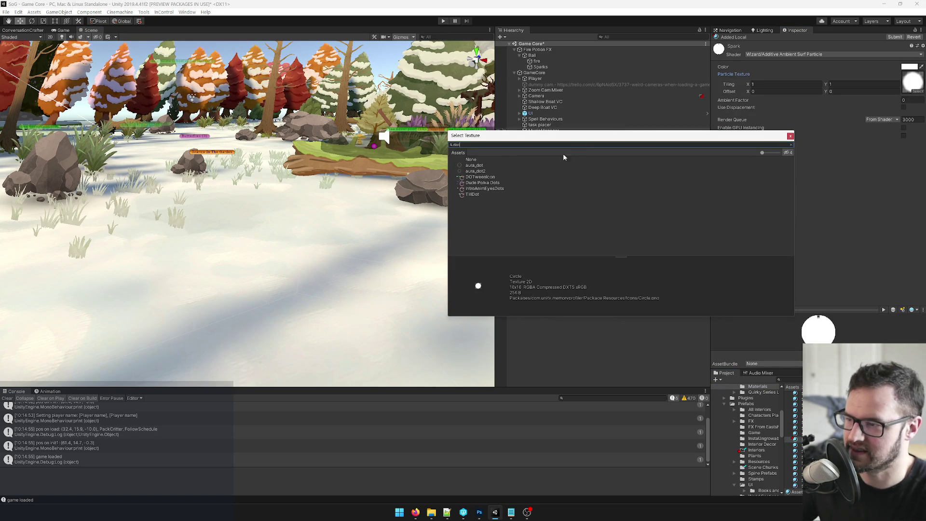
{"action": "left_click", "coordinate": [470, 190]}
{"action": "double_click", "coordinate": [473, 194]}
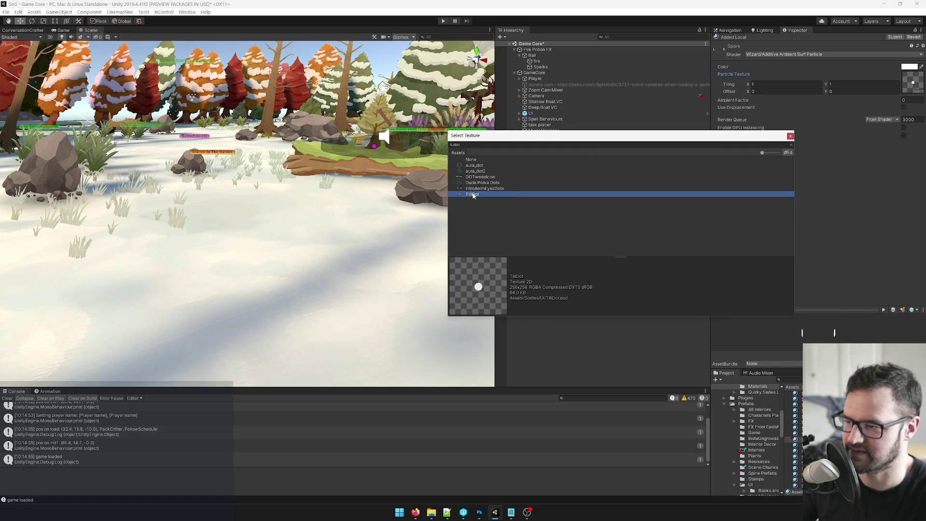
Step: Set the Sparks Start Size to 0.5 and preview the larger particles
{"action": "left_click", "coordinate": [540, 67]}
{"action": "left_click_drag", "start_coordinate": [393, 205], "coordinate": [320, 205]}
{"action": "key", "text": "f"}
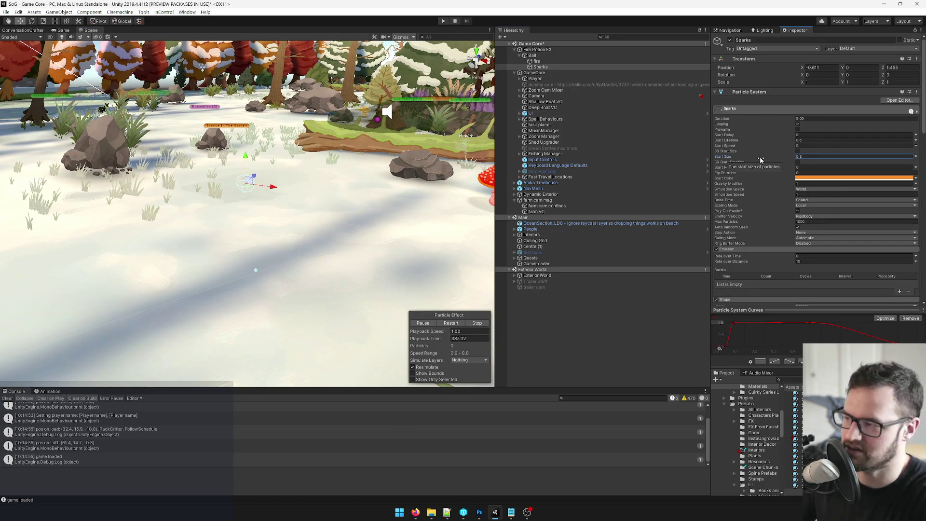
{"action": "mouse_move", "coordinate": [274, 188]}
{"action": "left_mouse_down"}
{"action": "mouse_move", "coordinate": [318, 189]}
{"action": "mouse_move", "coordinate": [259, 179]}
{"action": "left_mouse_up"}
{"action": "key", "text": "ctrl+z"}
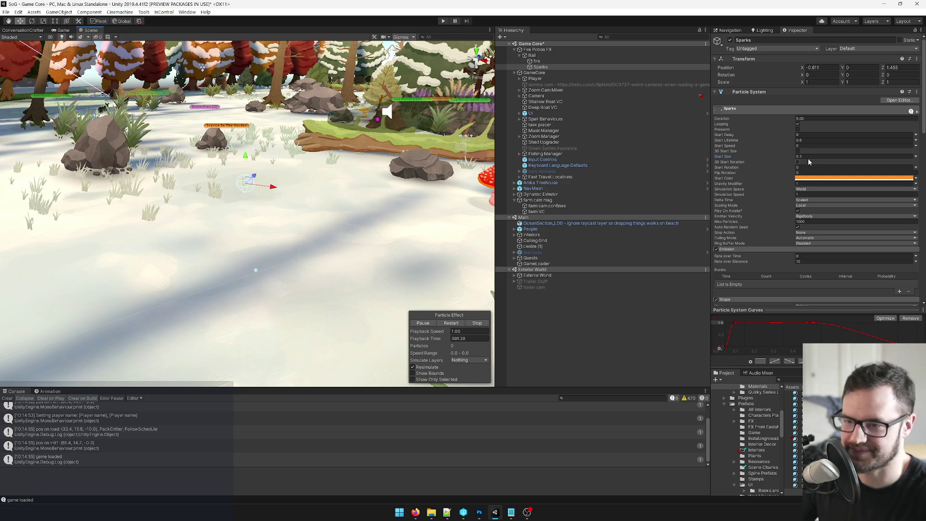
{"action": "type", "text": ".5"}
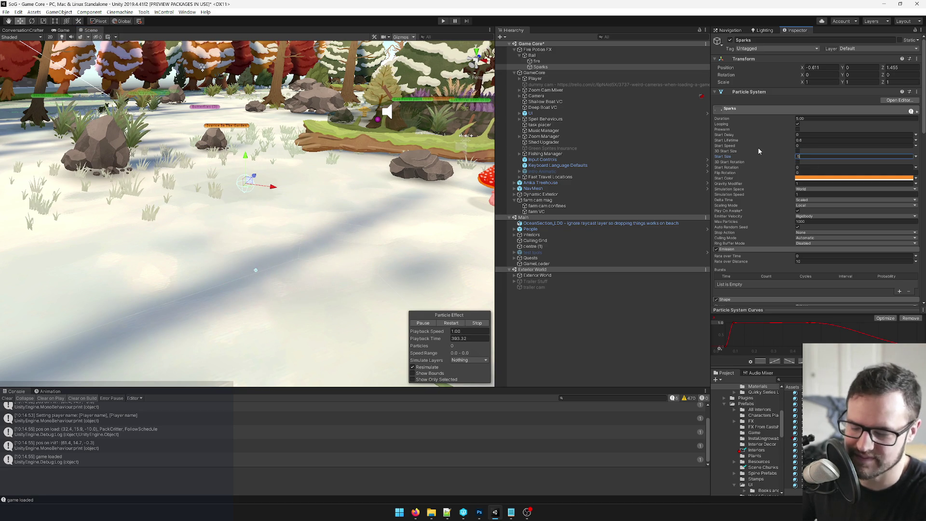
{"action": "mouse_move", "coordinate": [274, 192]}
{"action": "left_mouse_down"}
{"action": "mouse_move", "coordinate": [263, 187]}
{"action": "mouse_move", "coordinate": [361, 217]}
{"action": "mouse_move", "coordinate": [251, 183]}
{"action": "left_mouse_up"}
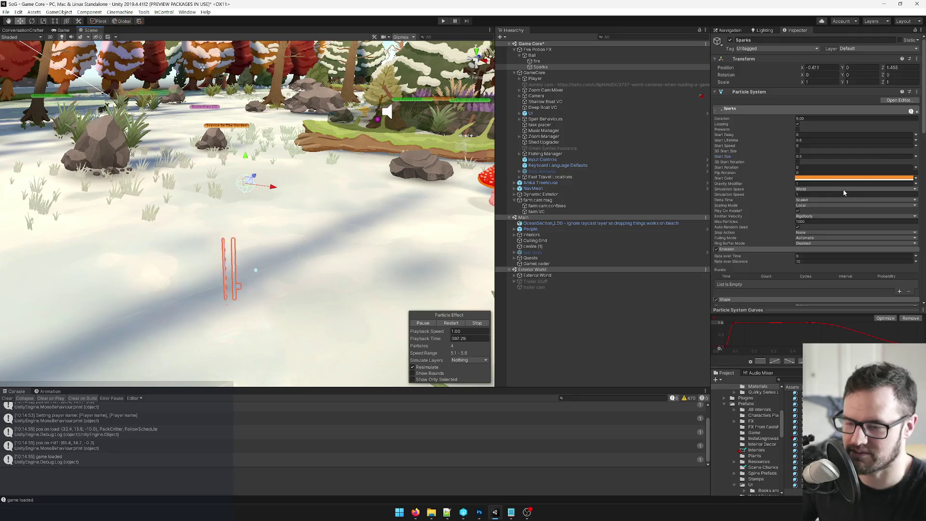
{"action": "scroll", "coordinate": [840, 191], "scroll_direction": "down", "scroll_amount": 10}
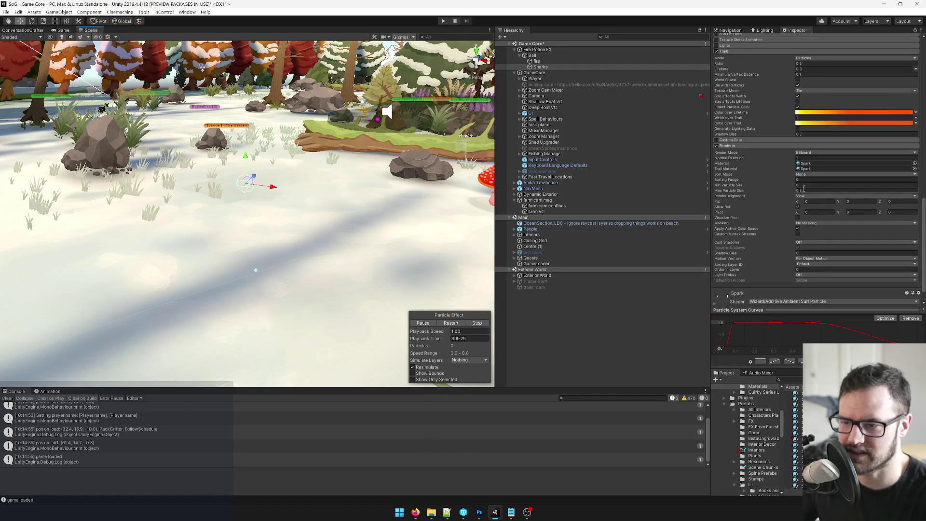
Step: Set the Trails Ratio to 1 and preview the emitter's trails
{"action": "scroll", "coordinate": [809, 177], "scroll_direction": "up", "scroll_amount": 3}
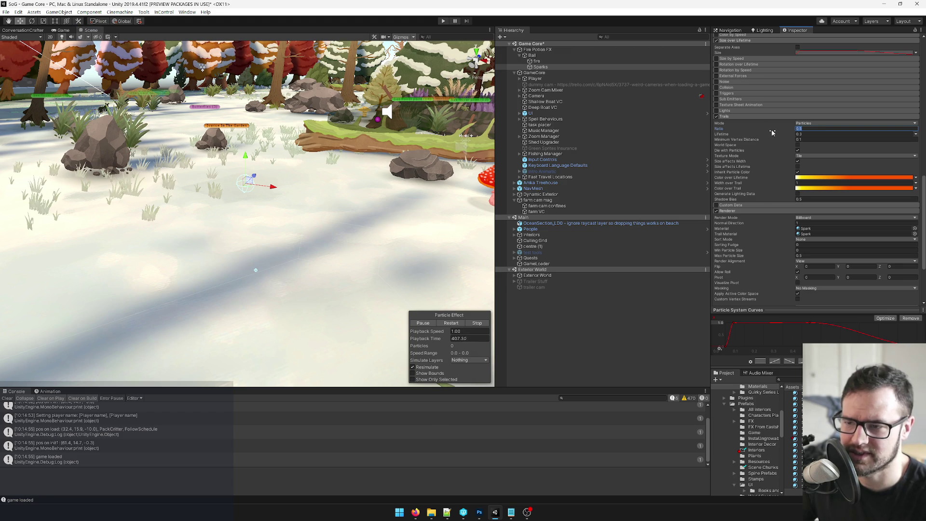
{"action": "type", "text": "1"}
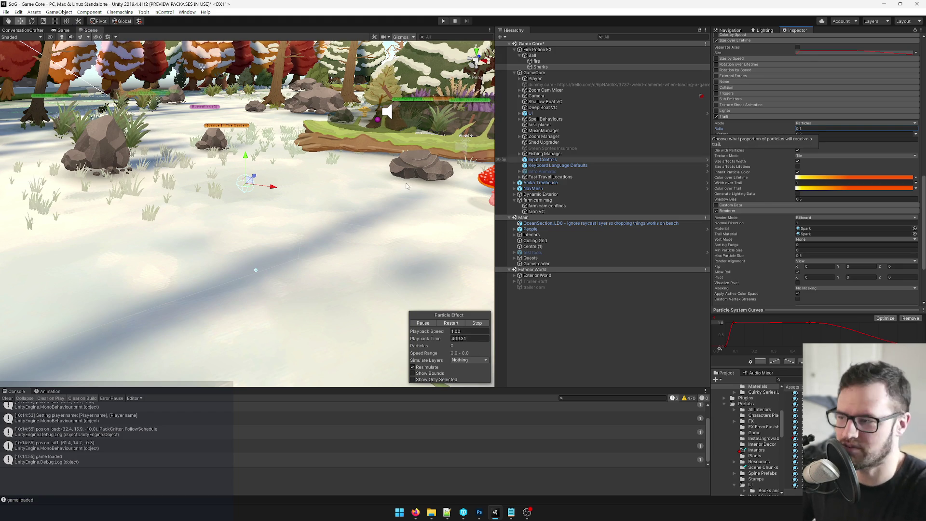
{"action": "key", "text": "Return"}
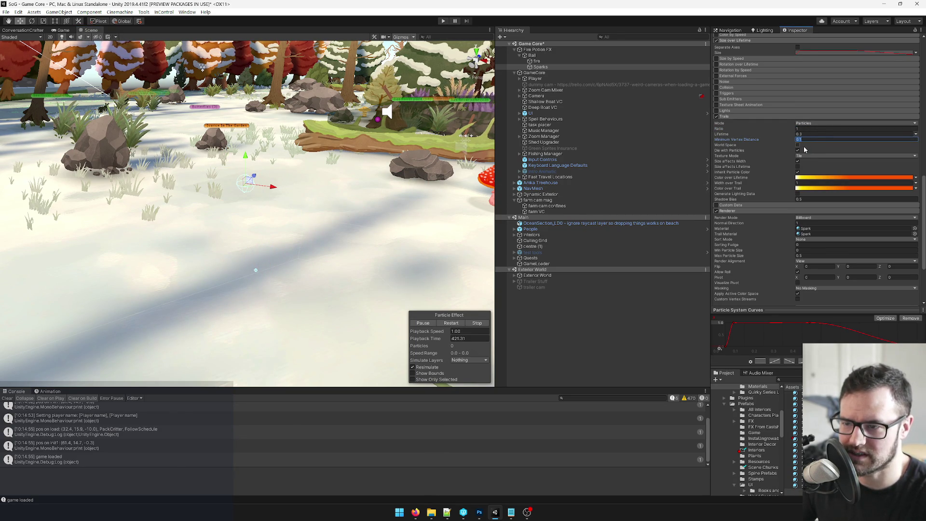
{"action": "key", "text": "Return"}
{"action": "left_click_drag", "start_coordinate": [260, 182], "coordinate": [283, 184]}
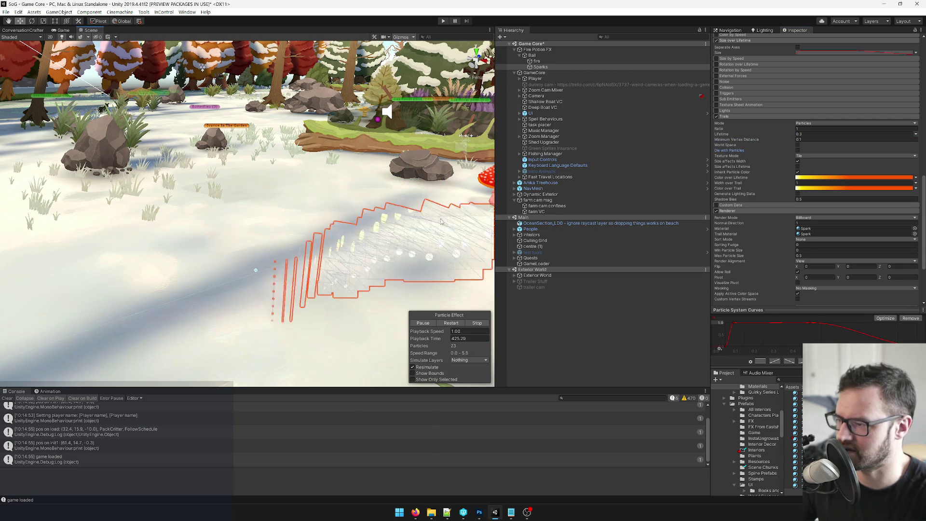
{"action": "key", "text": "ctrl+z"}
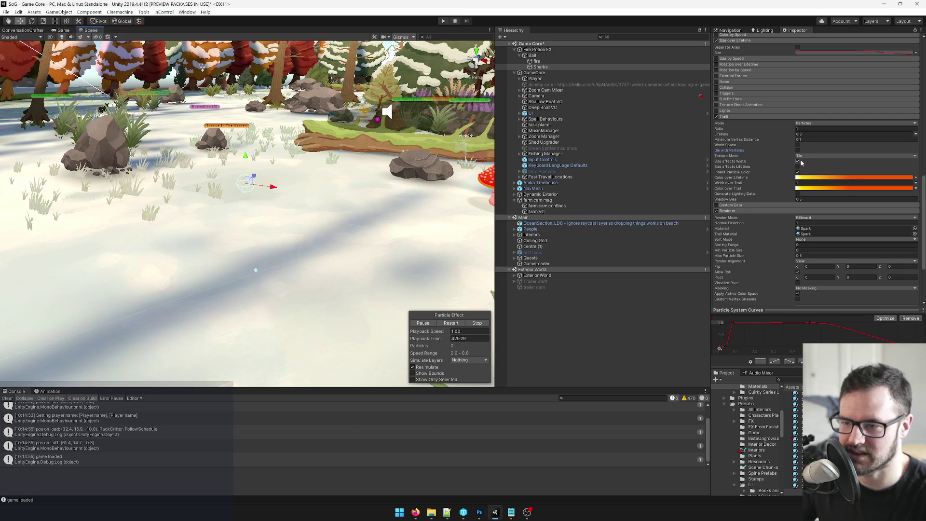
Step: Switch trail Texture Mode to Stretch, try Ribbon mode, then revert to Particles
{"action": "left_click", "coordinate": [804, 157]}
{"action": "left_click", "coordinate": [816, 163]}
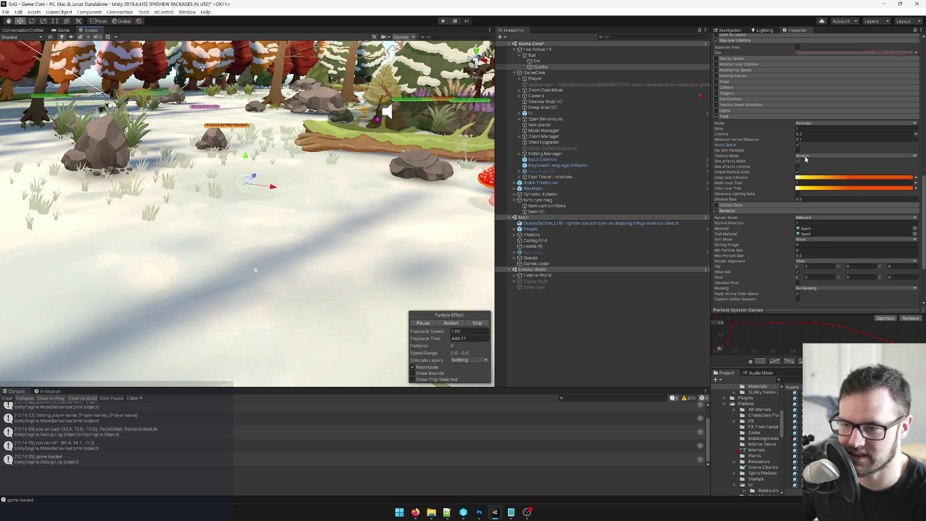
{"action": "left_click", "coordinate": [813, 124]}
{"action": "left_click", "coordinate": [815, 139]}
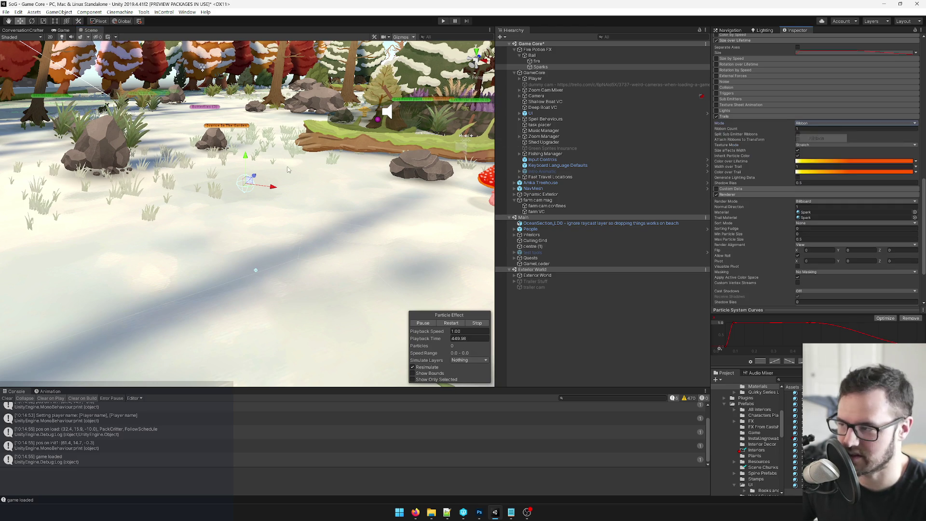
{"action": "left_click", "coordinate": [816, 124]}
{"action": "left_click", "coordinate": [810, 131]}
Step: Set the trail Minimum Vertex Distance to 0.01
{"action": "left_click", "coordinate": [804, 139]}
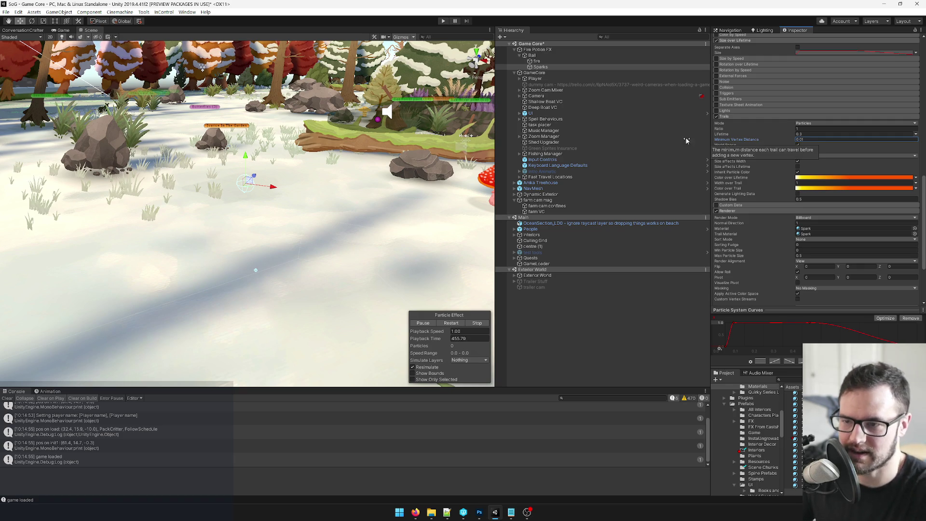
{"action": "key", "text": "Return"}
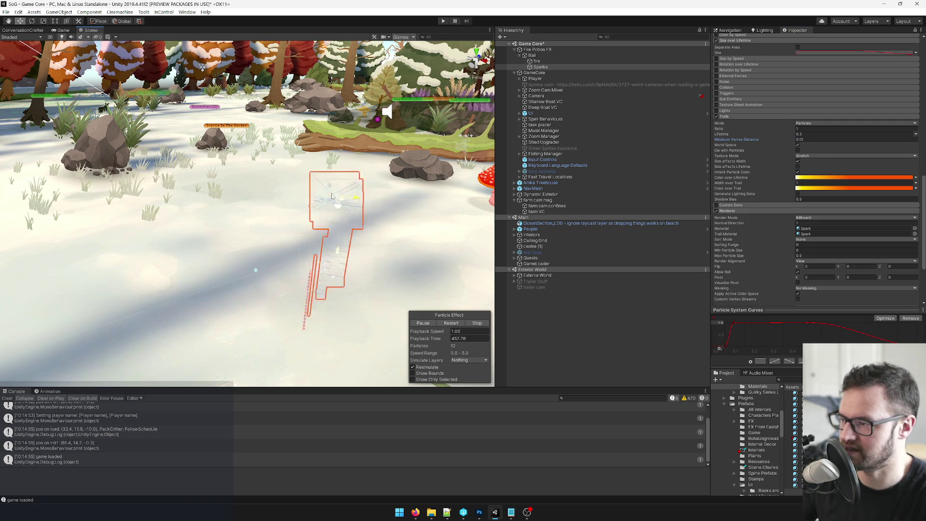
{"action": "left_click", "coordinate": [337, 195]}
{"action": "left_click", "coordinate": [259, 191]}
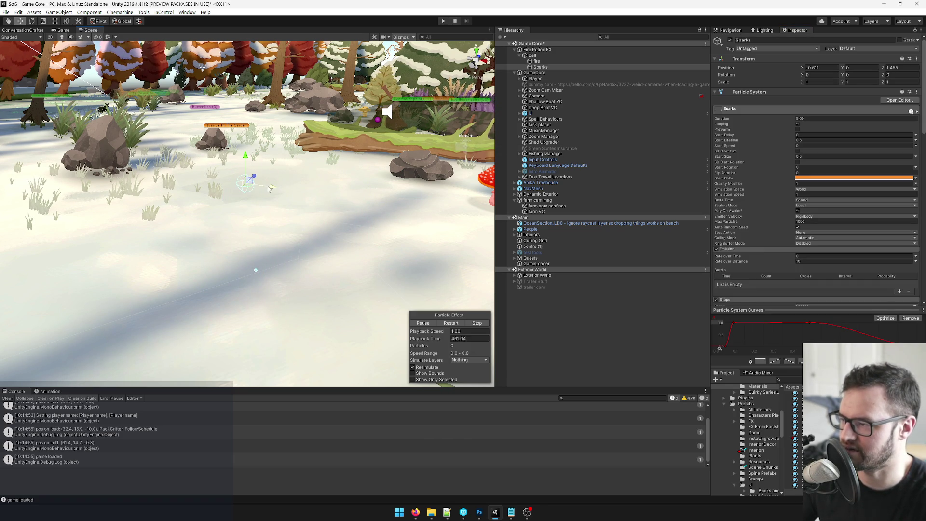
Step: Re-edit the trail minimum vertex distance, moving Sparks to preview the spacing
{"action": "left_click_drag", "start_coordinate": [305, 197], "coordinate": [248, 193]}
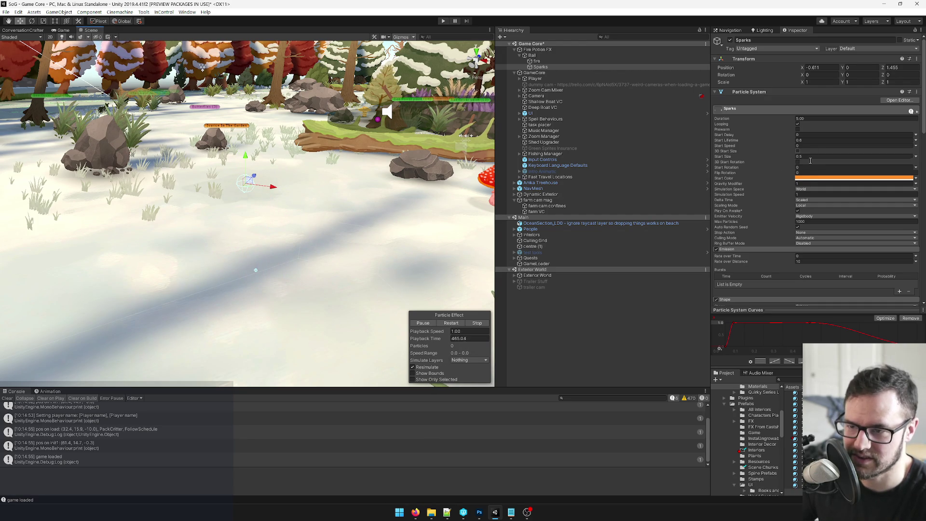
{"action": "scroll", "coordinate": [815, 184], "scroll_direction": "down", "scroll_amount": 15}
{"action": "left_click", "coordinate": [807, 141]}
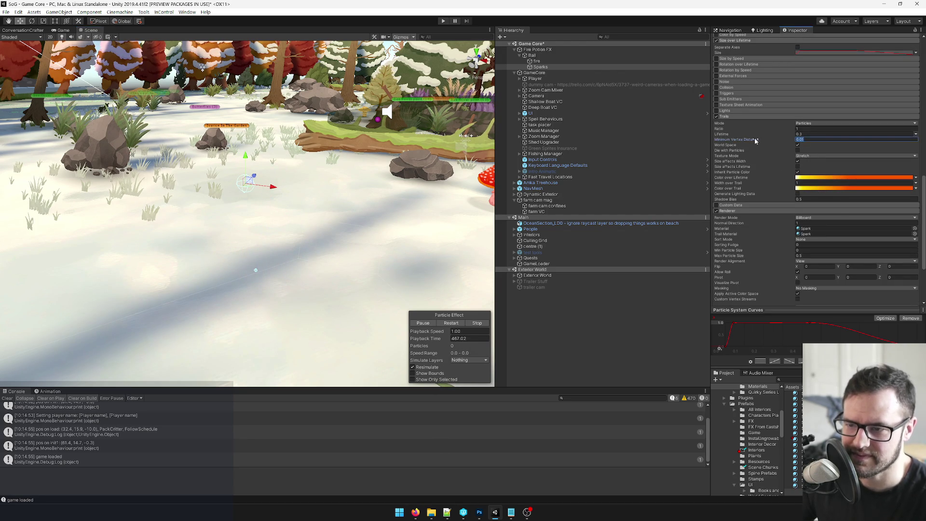
{"action": "left_click_drag", "start_coordinate": [248, 182], "coordinate": [300, 188]}
{"action": "key", "text": "ctrl+z"}
{"action": "left_click", "coordinate": [756, 139]}
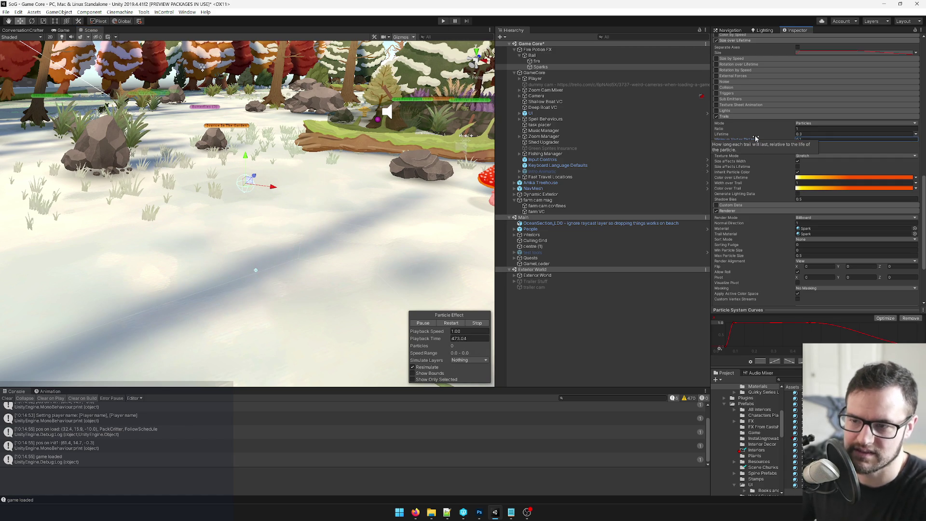
Step: Change the trail Lifetime and preview the longer trails from Sparks
{"action": "left_click", "coordinate": [801, 136]}
{"action": "type", "text": "1"}
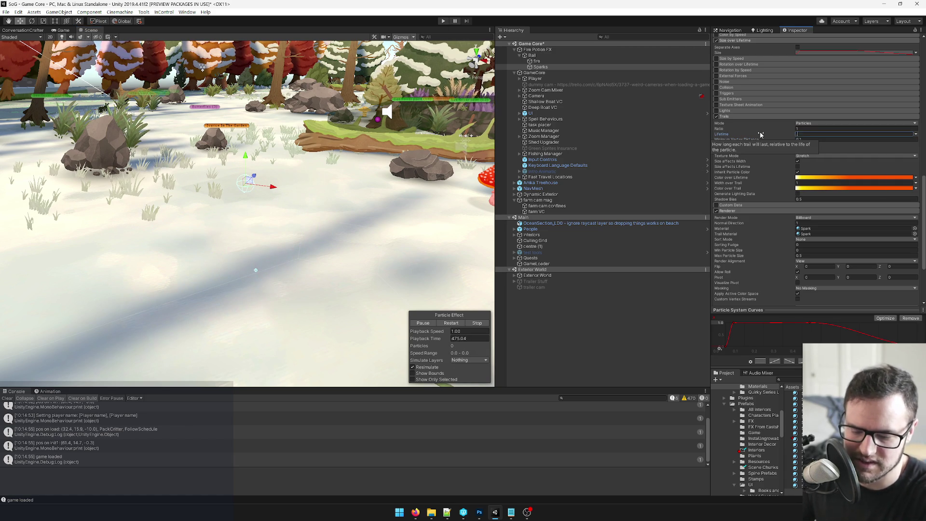
{"action": "mouse_move", "coordinate": [263, 185]}
{"action": "left_mouse_down"}
{"action": "mouse_move", "coordinate": [349, 192]}
{"action": "mouse_move", "coordinate": [353, 65]}
{"action": "left_mouse_up"}
{"action": "key", "text": "f"}
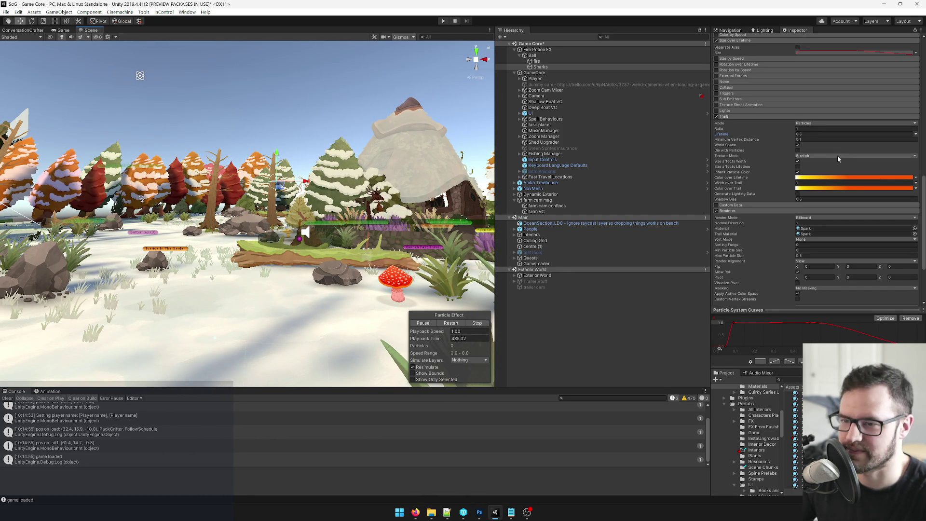
{"action": "scroll", "coordinate": [864, 174], "scroll_direction": "down", "scroll_amount": 3}
{"action": "left_click", "coordinate": [914, 142]}
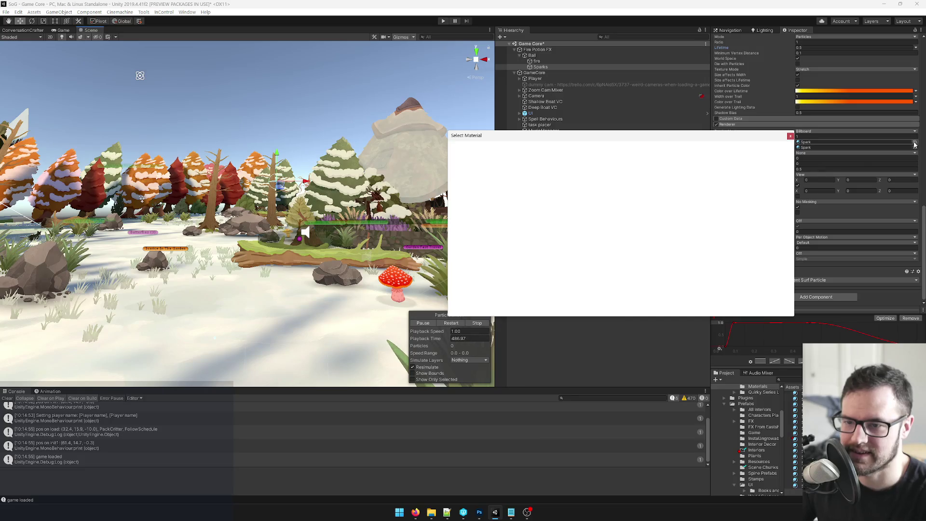
Step: Set the Spark material's Particle Texture to Circle and return to the Sparks settings
{"action": "left_click", "coordinate": [791, 136]}
{"action": "double_click", "coordinate": [813, 143]}
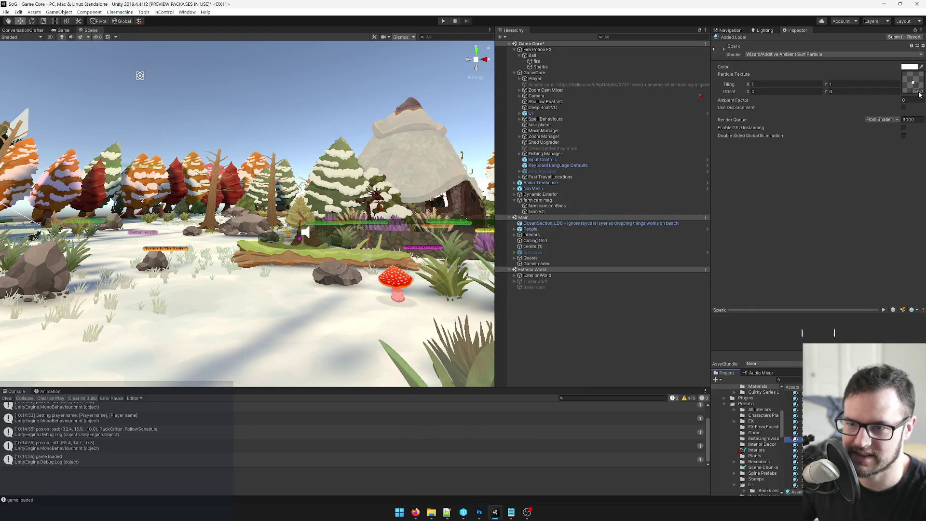
{"action": "left_click", "coordinate": [918, 93]}
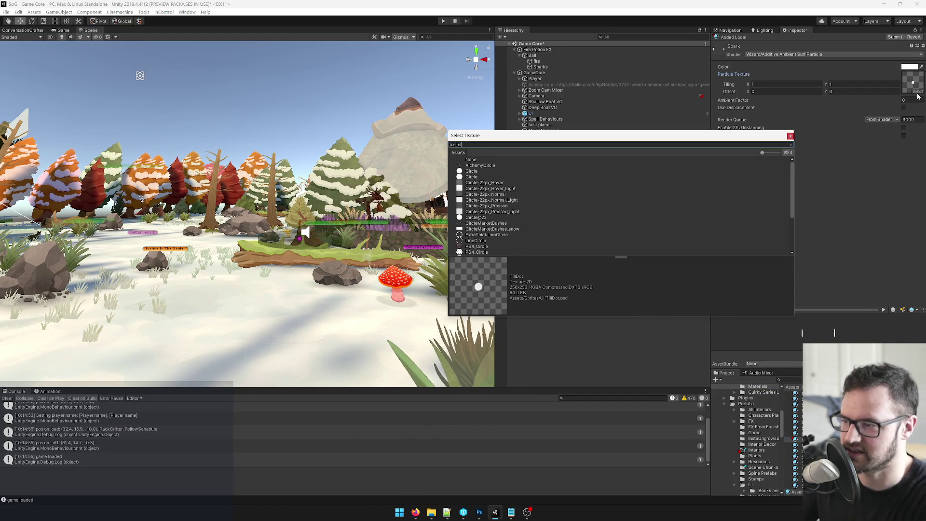
{"action": "left_click", "coordinate": [471, 172]}
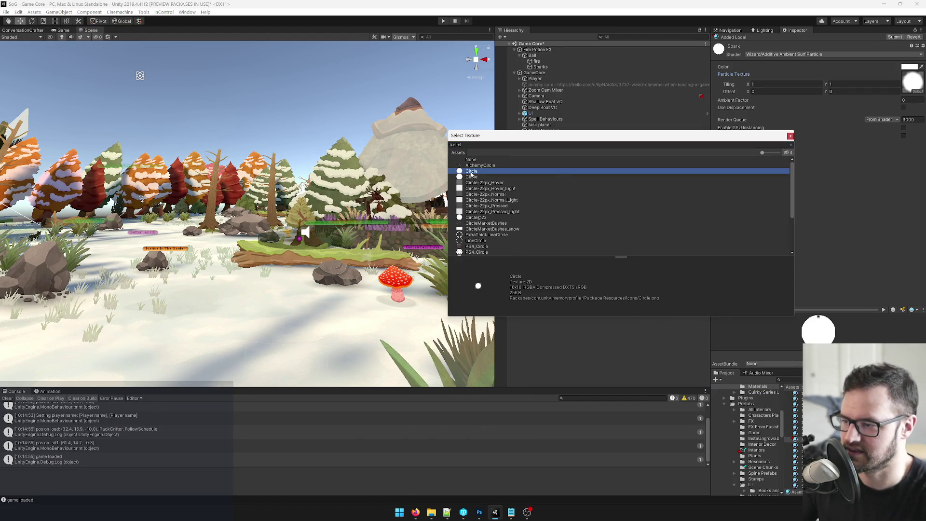
{"action": "double_click", "coordinate": [471, 173]}
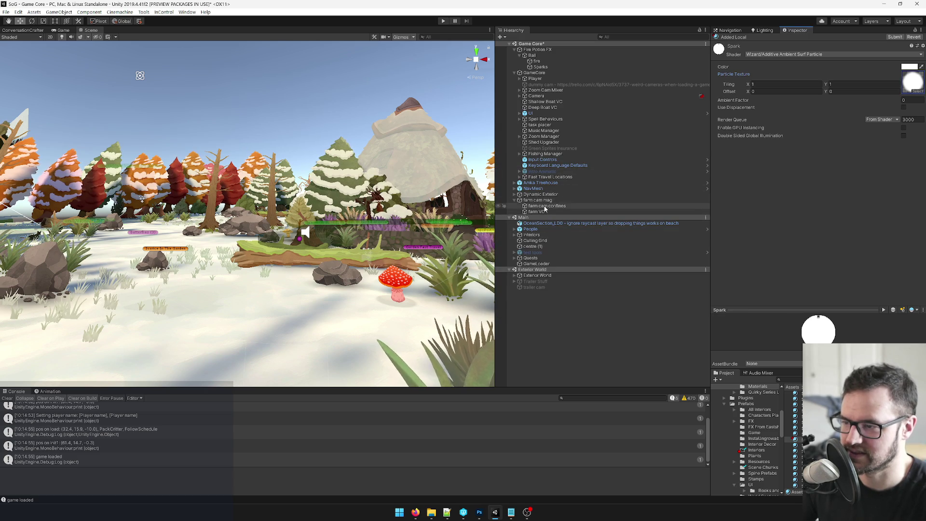
{"action": "left_click", "coordinate": [540, 66]}
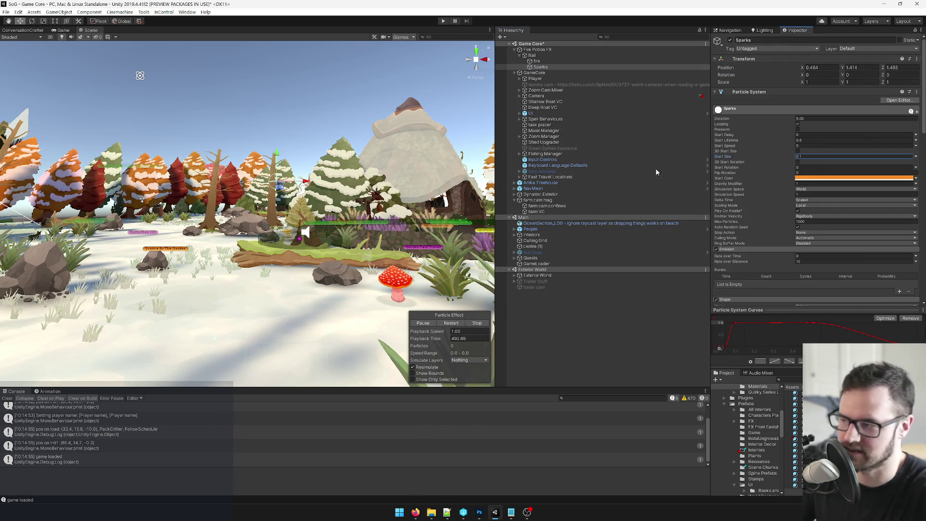
{"action": "mouse_move", "coordinate": [231, 181]}
{"action": "left_mouse_down"}
{"action": "mouse_move", "coordinate": [213, 182]}
{"action": "mouse_move", "coordinate": [347, 183]}
{"action": "left_mouse_up"}
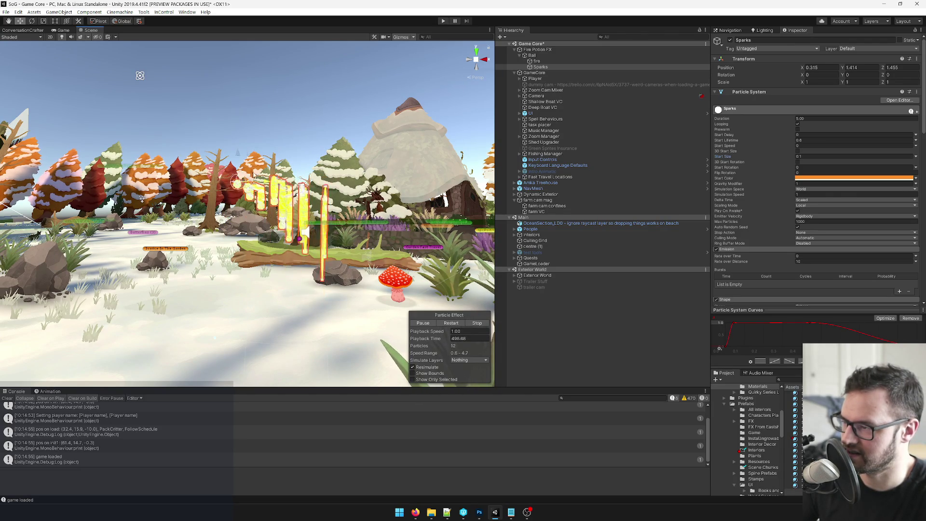
Step: Drag the Sparks emitter left and right to preview its trails
{"action": "left_click_drag", "start_coordinate": [271, 182], "coordinate": [312, 183]}
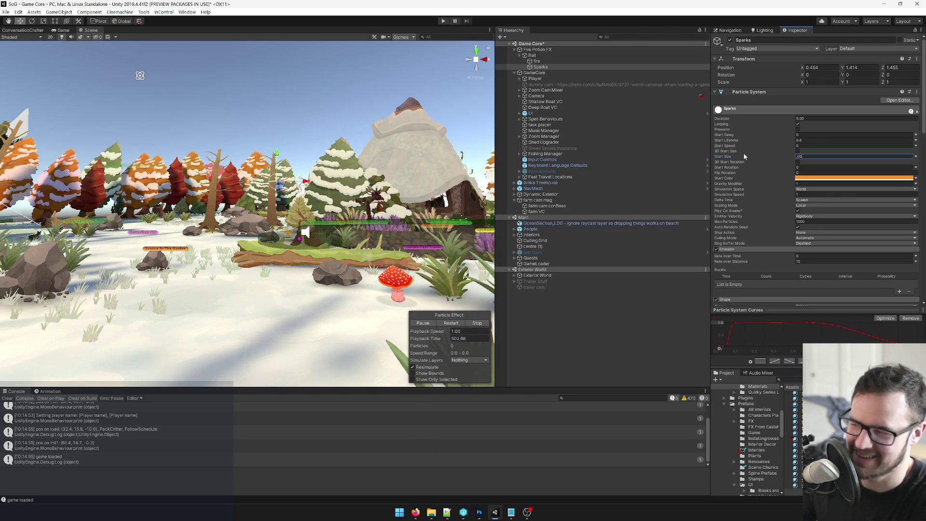
{"action": "mouse_move", "coordinate": [279, 183]}
{"action": "left_mouse_down"}
{"action": "mouse_move", "coordinate": [154, 182]}
{"action": "mouse_move", "coordinate": [337, 183]}
{"action": "mouse_move", "coordinate": [140, 181]}
{"action": "mouse_move", "coordinate": [309, 182]}
{"action": "mouse_move", "coordinate": [232, 181]}
{"action": "left_mouse_up"}
{"action": "scroll", "coordinate": [801, 185], "scroll_direction": "down", "scroll_amount": 15}
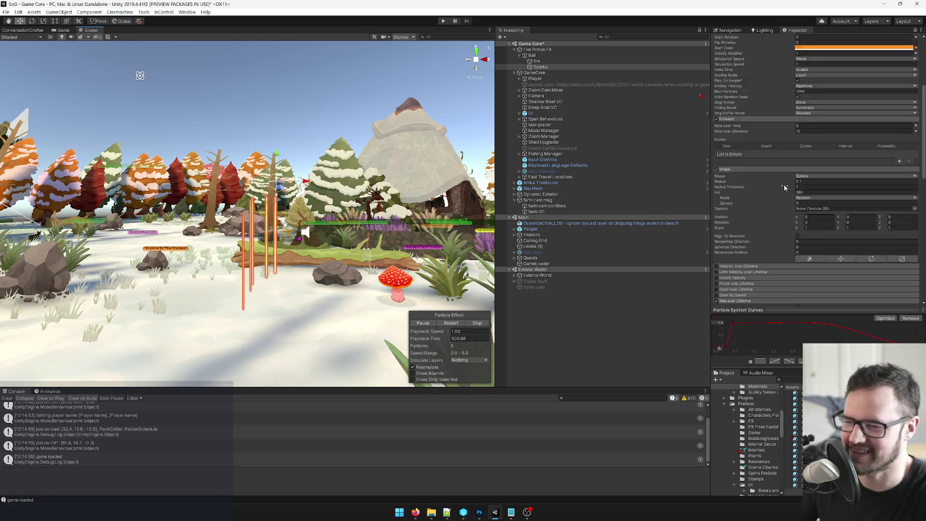
{"action": "scroll", "coordinate": [809, 110], "scroll_direction": "up", "scroll_amount": 3}
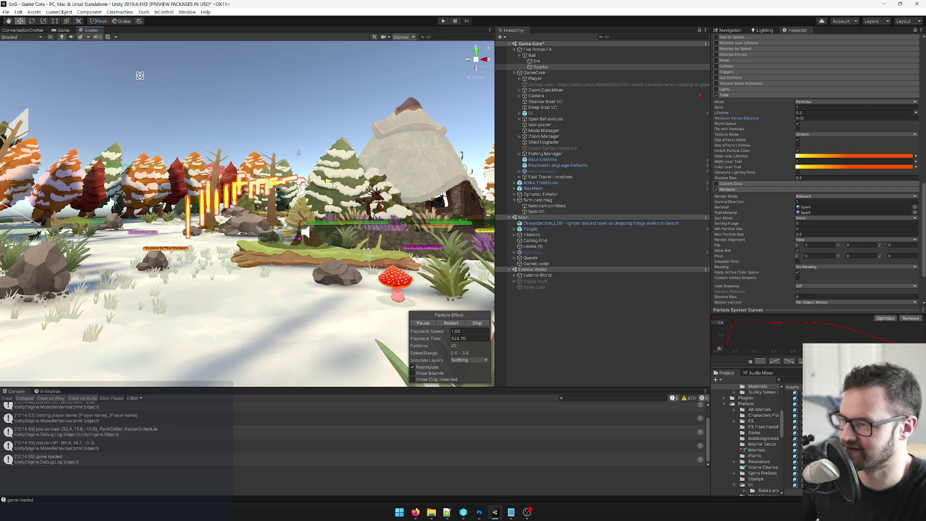
{"action": "scroll", "coordinate": [272, 206], "scroll_direction": "down", "scroll_amount": 5}
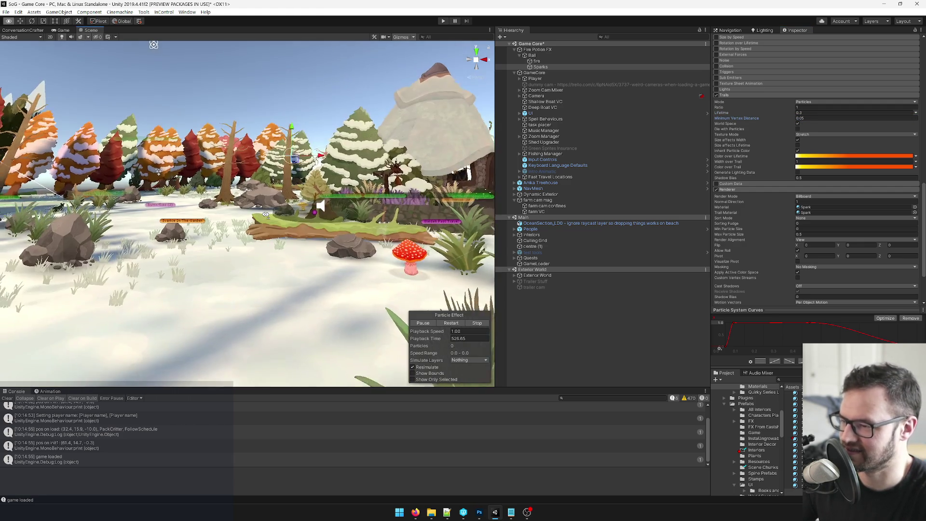
{"action": "scroll", "coordinate": [822, 105], "scroll_direction": "up", "scroll_amount": 10}
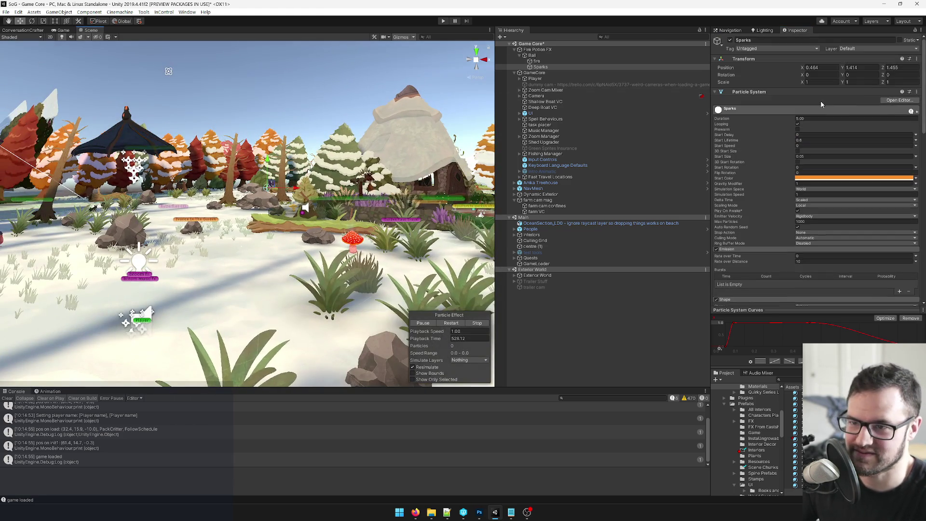
Step: Reset the Sparks position to 0, 0, 0 and move the Ball to test its sparks
{"action": "left_click", "coordinate": [823, 68]}
{"action": "type", "text": "0"}
{"action": "key", "text": "Tab"}
{"action": "type", "text": "0"}
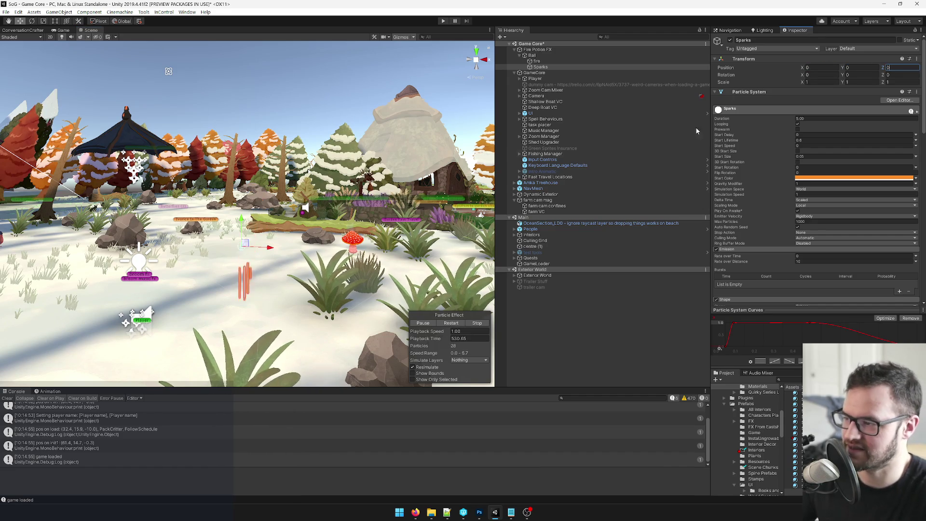
{"action": "key", "text": "Tab"}
{"action": "type", "text": "0"}
{"action": "left_click", "coordinate": [532, 55]}
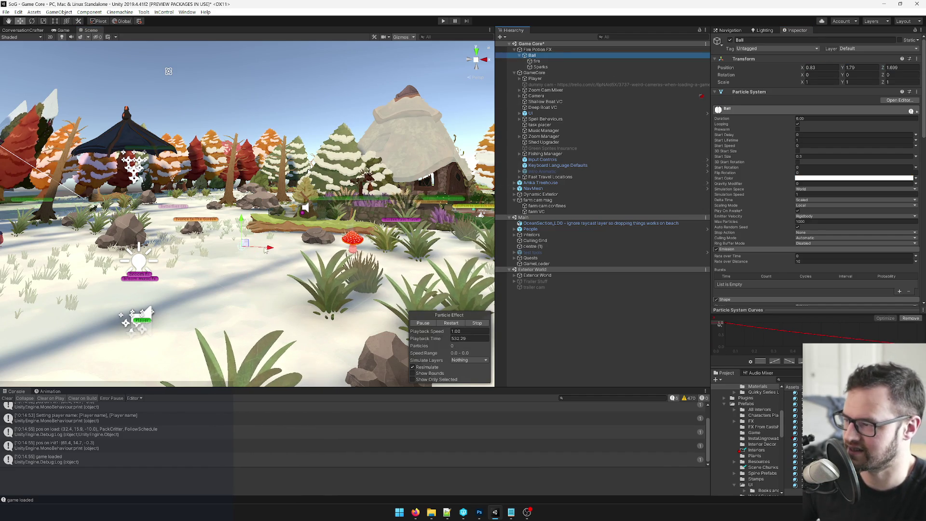
{"action": "mouse_move", "coordinate": [244, 249]}
{"action": "left_mouse_down"}
{"action": "mouse_move", "coordinate": [131, 248]}
{"action": "mouse_move", "coordinate": [268, 250]}
{"action": "mouse_move", "coordinate": [245, 246]}
{"action": "left_mouse_up"}
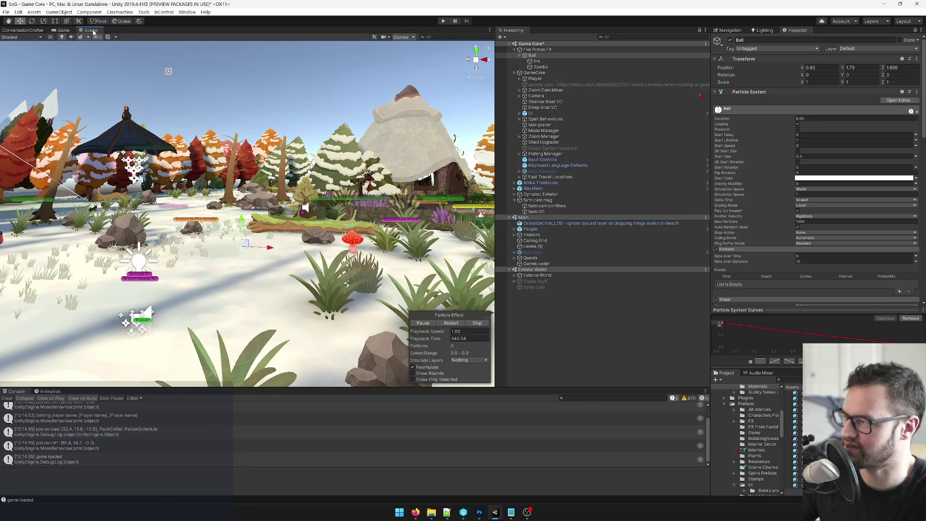
{"action": "left_click_drag", "start_coordinate": [710, 37], "coordinate": [825, 30]}
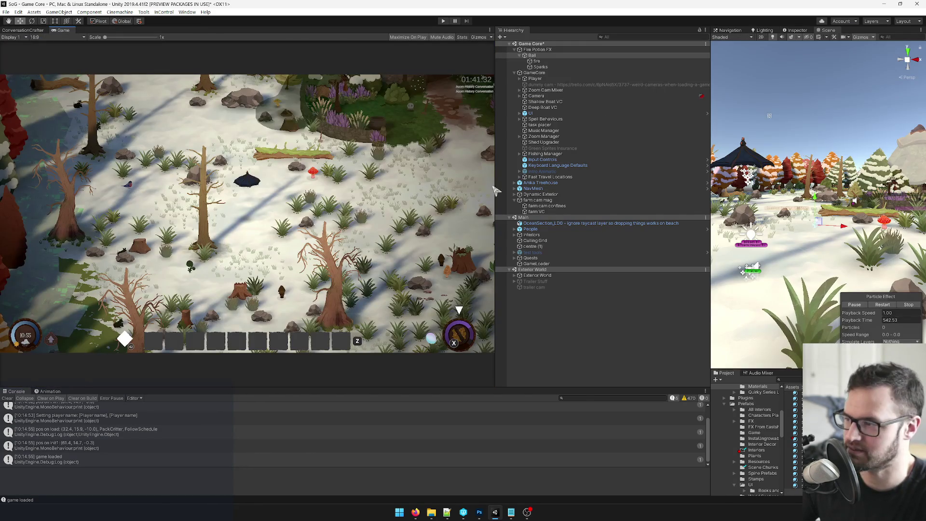
Step: Drag the Ball around to test its spark trail, with Scene beside Game view
{"action": "mouse_move", "coordinate": [843, 226]}
{"action": "left_mouse_down"}
{"action": "mouse_move", "coordinate": [777, 227]}
{"action": "mouse_move", "coordinate": [858, 227]}
{"action": "left_mouse_up"}
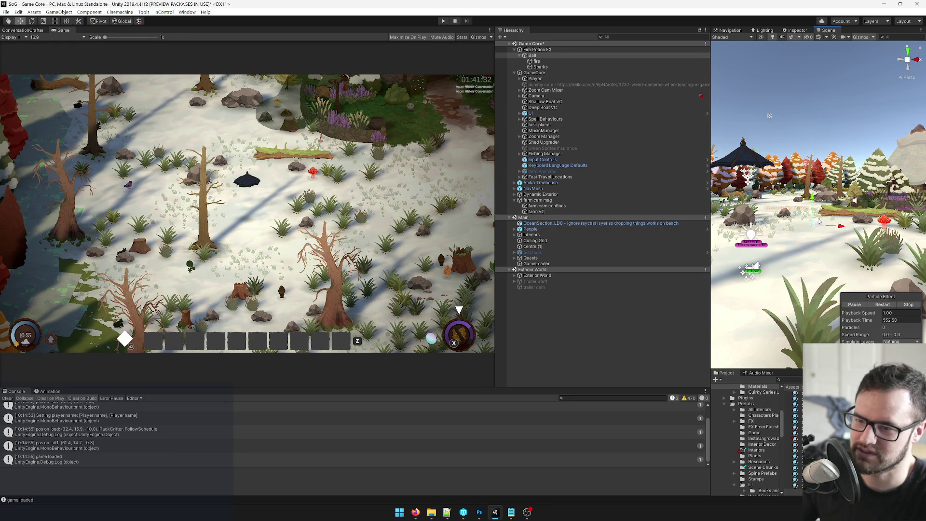
{"action": "left_click_drag", "start_coordinate": [820, 229], "coordinate": [822, 253]}
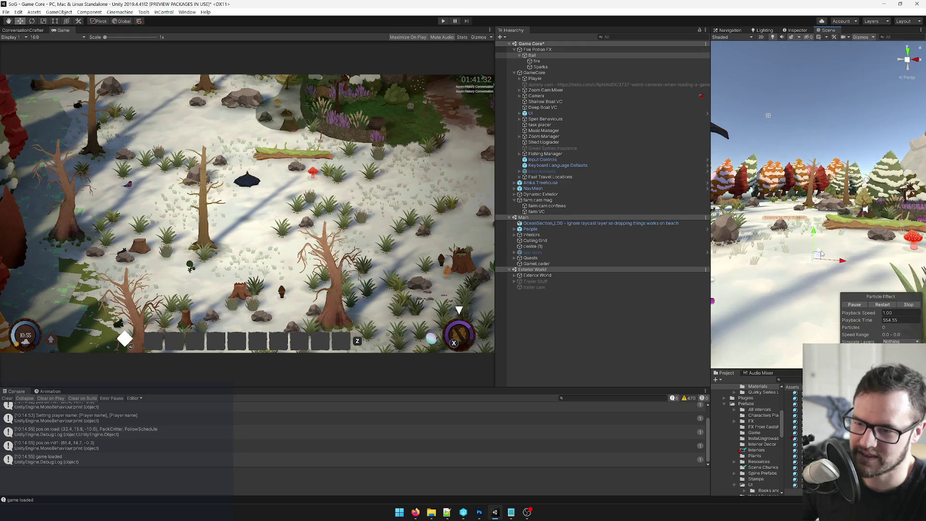
{"action": "mouse_move", "coordinate": [799, 197]}
{"action": "left_mouse_down"}
{"action": "mouse_move", "coordinate": [879, 195]}
{"action": "mouse_move", "coordinate": [794, 217]}
{"action": "mouse_move", "coordinate": [846, 278]}
{"action": "left_mouse_up"}
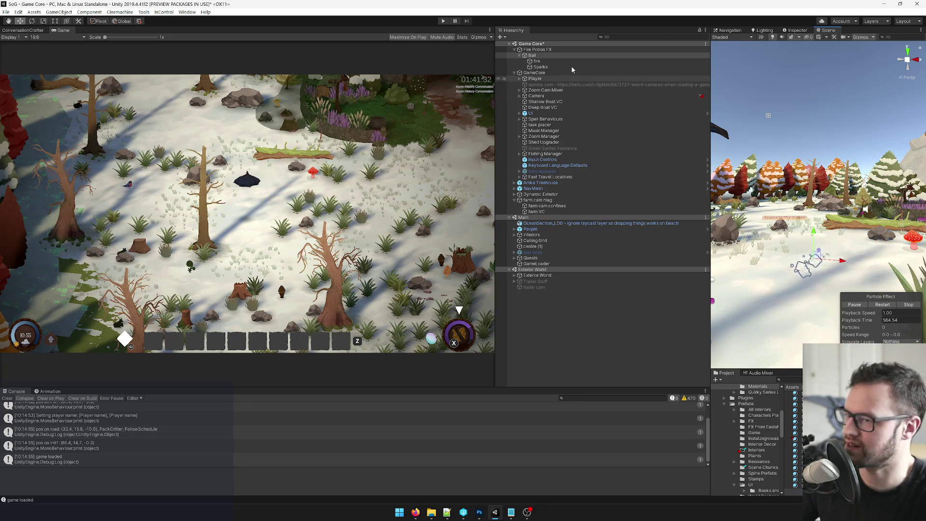
{"action": "mouse_move", "coordinate": [825, 31]}
{"action": "left_mouse_down"}
{"action": "mouse_move", "coordinate": [138, 60]}
{"action": "mouse_move", "coordinate": [130, 31]}
{"action": "mouse_move", "coordinate": [107, 31]}
{"action": "left_mouse_up"}
{"action": "left_click_drag", "start_coordinate": [246, 179], "coordinate": [594, 58]}
Step: Adjust the Sparks Start Speed, then show Game view with Scene docked below
{"action": "left_click", "coordinate": [540, 67]}
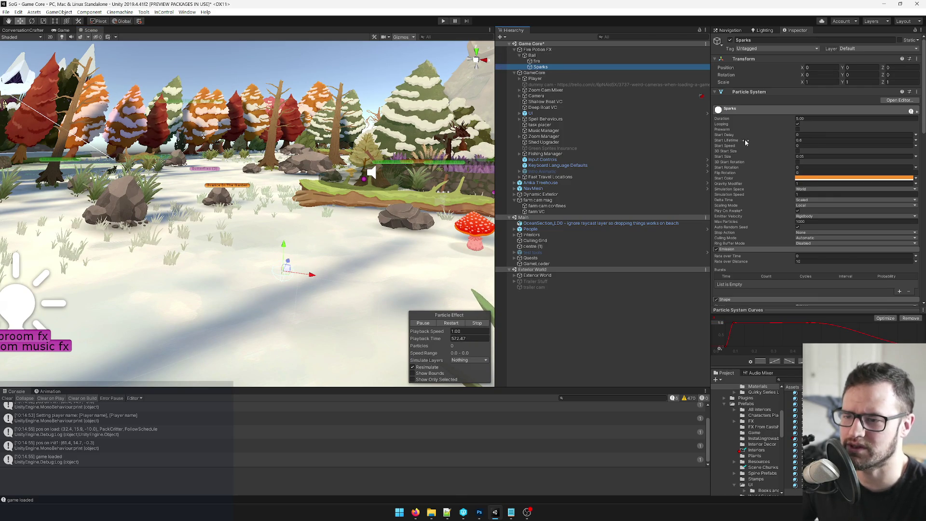
{"action": "left_click", "coordinate": [810, 145]}
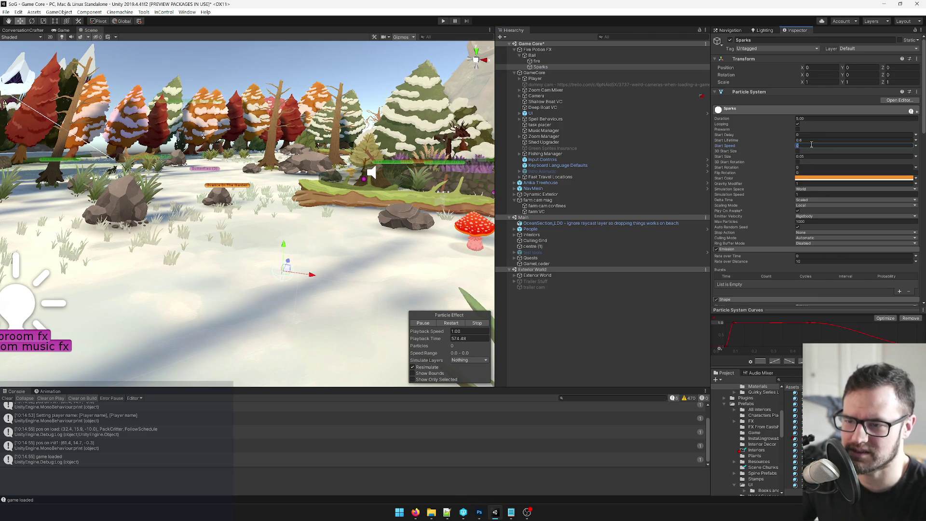
{"action": "mouse_move", "coordinate": [311, 279]}
{"action": "left_mouse_down"}
{"action": "mouse_move", "coordinate": [208, 260]}
{"action": "mouse_move", "coordinate": [309, 262]}
{"action": "mouse_move", "coordinate": [266, 265]}
{"action": "left_mouse_up"}
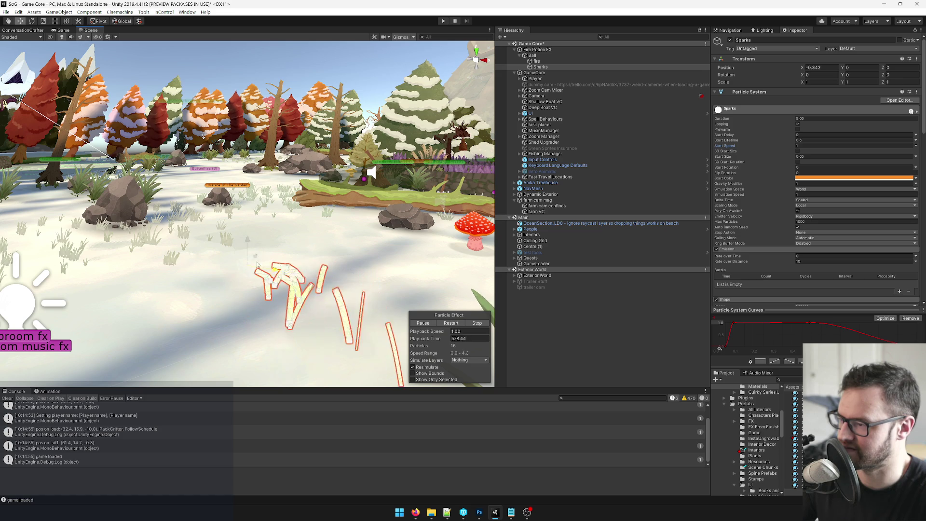
{"action": "left_click", "coordinate": [532, 55]}
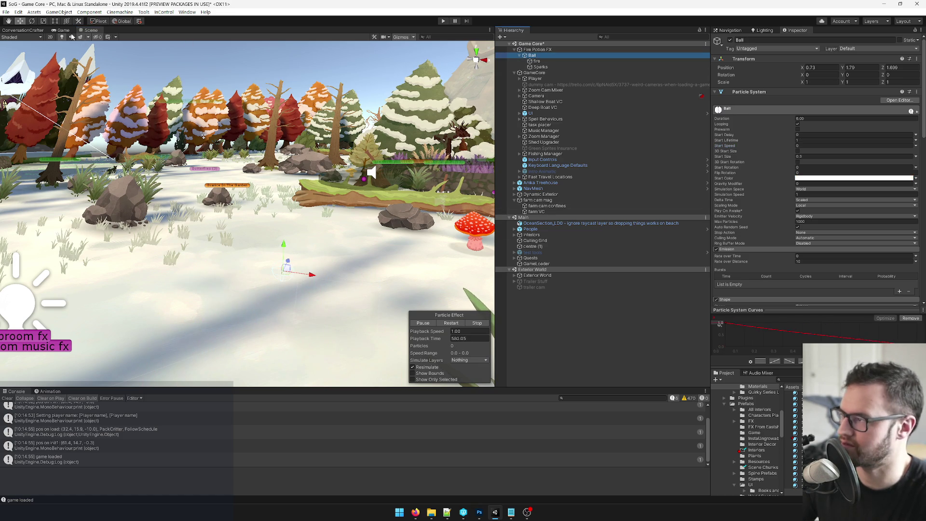
{"action": "left_click", "coordinate": [63, 30]}
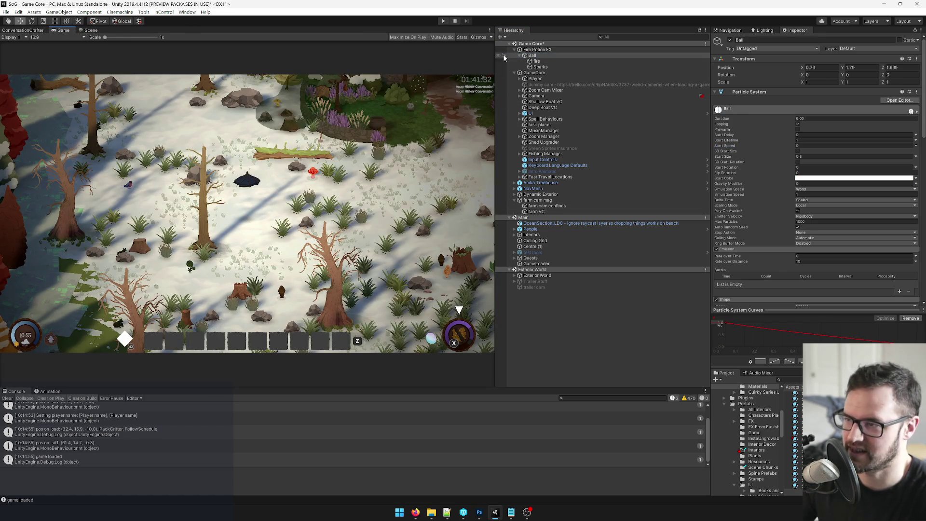
{"action": "mouse_move", "coordinate": [90, 30]}
{"action": "left_mouse_down"}
{"action": "mouse_move", "coordinate": [290, 357]}
{"action": "mouse_move", "coordinate": [338, 400]}
{"action": "mouse_move", "coordinate": [354, 403]}
{"action": "left_mouse_up"}
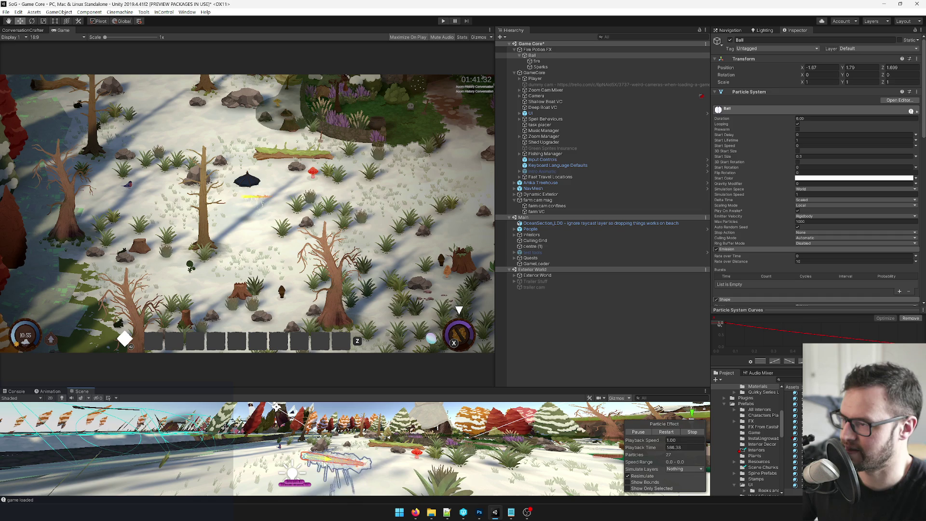